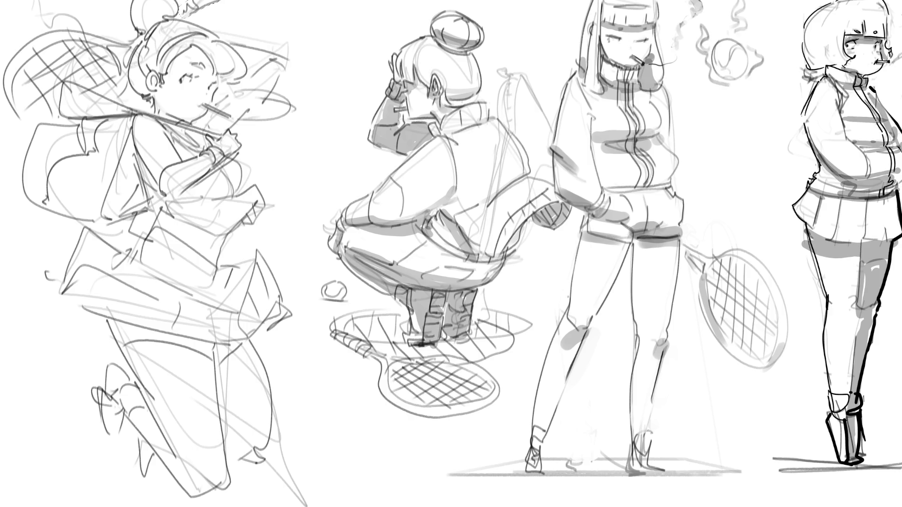
Step: Redraw the left girl's hairline stroke and add a line along her leg
drag(159, 77, 199, 43)
key(ctrl+z)
mouse_move(159, 75)
mouse_down()
mouse_move(200, 39)
mouse_move(159, 70)
mouse_up()
mouse_move(107, 320)
mouse_down()
mouse_move(126, 348)
mouse_move(144, 340)
mouse_move(237, 349)
mouse_move(250, 338)
mouse_move(111, 321)
mouse_up()
Step: Lasso the headband, briefs and shoes, paint them dark grey, deselect, and add a thin racket line
mouse_move(112, 399)
mouse_down()
mouse_move(123, 410)
mouse_move(132, 389)
mouse_move(111, 364)
mouse_move(107, 425)
mouse_move(126, 423)
mouse_up()
mouse_move(117, 384)
mouse_down()
mouse_move(143, 444)
mouse_move(147, 481)
mouse_move(157, 457)
mouse_move(139, 401)
mouse_up()
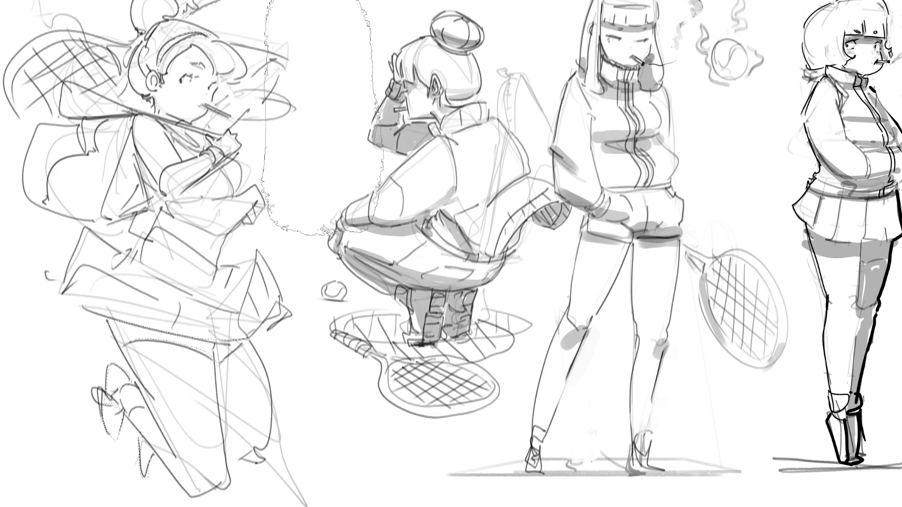
mouse_move(188, 56)
mouse_down()
mouse_move(179, 306)
mouse_move(141, 413)
mouse_up()
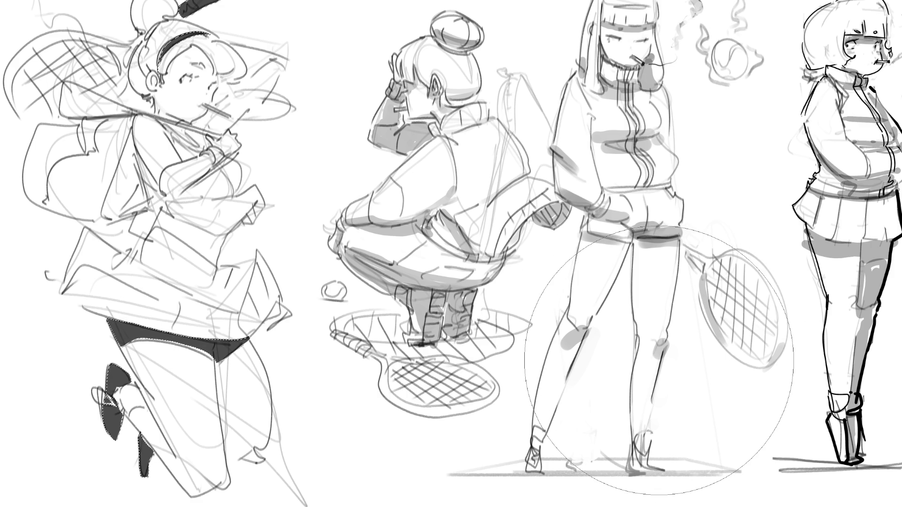
key(ctrl+d)
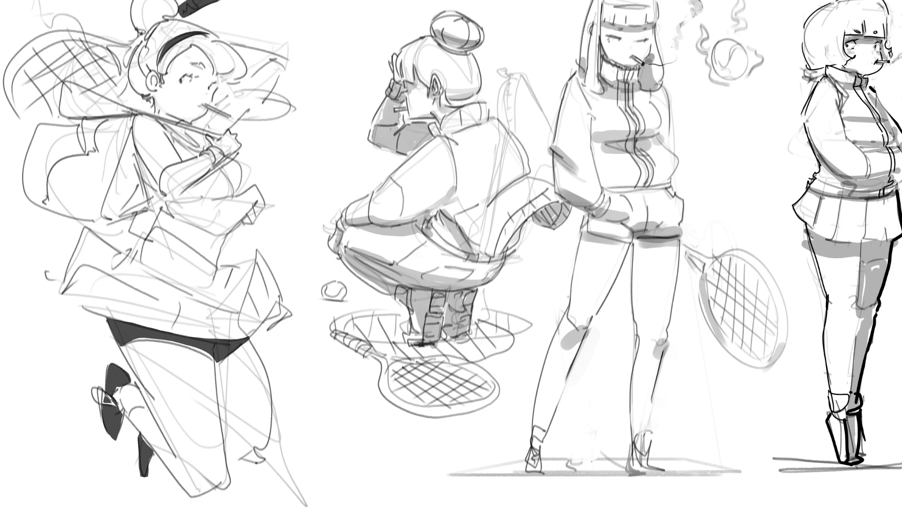
mouse_move(138, 110)
mouse_down()
mouse_move(86, 87)
mouse_move(62, 116)
mouse_move(81, 124)
mouse_move(43, 128)
mouse_move(32, 208)
mouse_move(93, 229)
mouse_move(160, 207)
mouse_move(148, 202)
mouse_move(133, 114)
mouse_up()
Step: Fill the lassoed bag with medium grey using the brush
key(b)
click(129, 150)
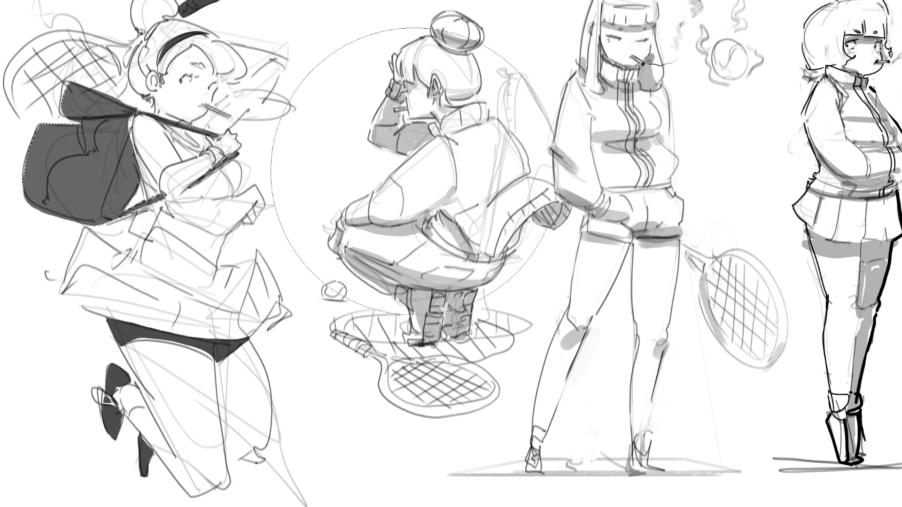
key(5)
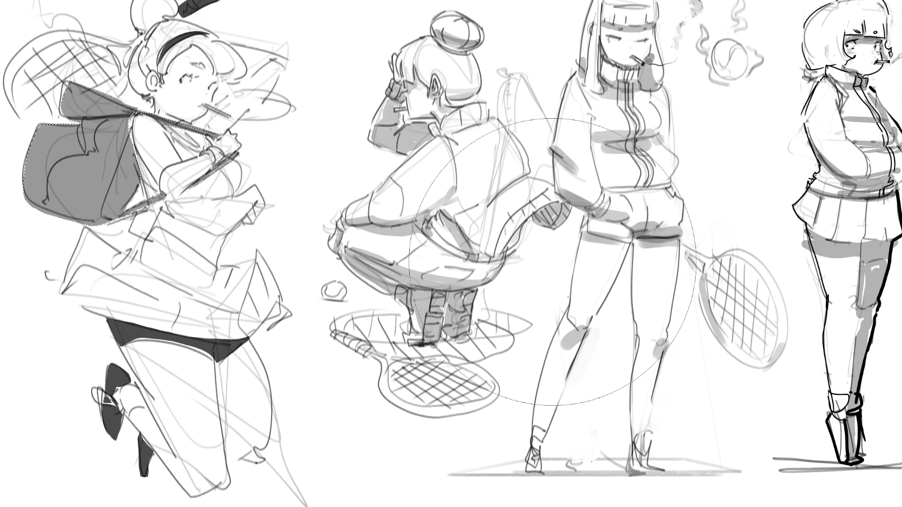
Step: Deselect, then brush an earring on the ear and darken the hair tie
key(ctrl+d)
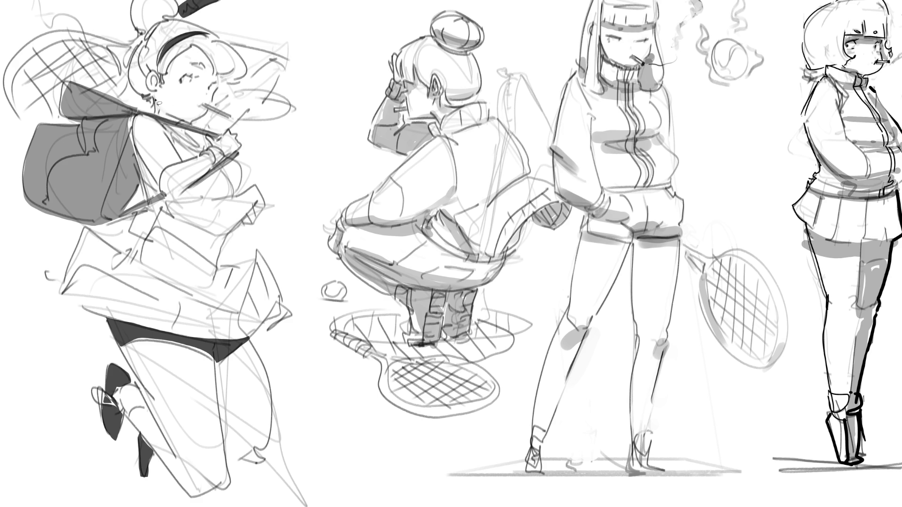
mouse_move(153, 95)
mouse_down()
mouse_move(153, 110)
mouse_move(127, 70)
mouse_up()
mouse_move(180, 11)
mouse_down()
mouse_move(192, 21)
mouse_move(157, 66)
mouse_move(152, 106)
mouse_up()
Step: Fill the selected hair dark grey, deselect, and add a small mark beside the nose
key(b)
click(150, 9)
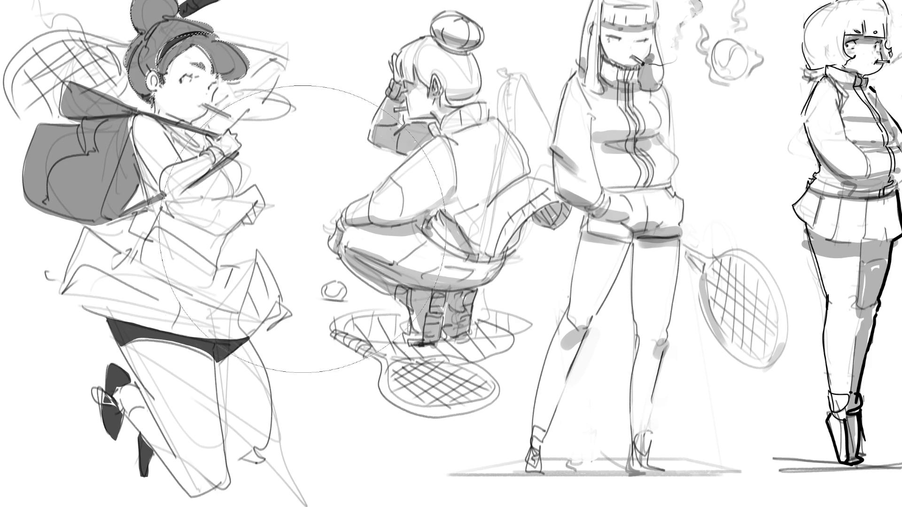
key(l)
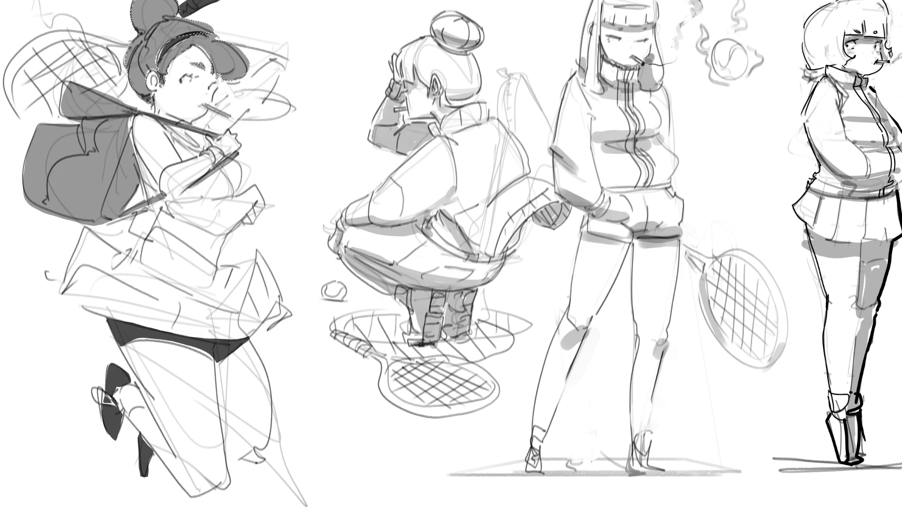
key(ctrl+shift+a)
drag(216, 87, 220, 89)
Step: Lasso the girl's face, neck, ear, forearm and leg edge for filling
mouse_move(197, 45)
mouse_down()
mouse_move(151, 94)
mouse_move(171, 71)
mouse_move(179, 85)
mouse_move(184, 78)
mouse_up()
mouse_move(169, 139)
mouse_down()
mouse_move(195, 162)
mouse_move(213, 155)
mouse_move(176, 202)
mouse_move(136, 154)
mouse_up()
mouse_move(217, 138)
mouse_down()
mouse_move(249, 120)
mouse_move(280, 82)
mouse_move(283, 57)
mouse_move(239, 47)
mouse_move(256, 85)
mouse_move(222, 102)
mouse_move(232, 116)
mouse_move(200, 124)
mouse_move(223, 137)
mouse_up()
key(ctrl+z)
key(ctrl+z)
key(ctrl+z)
mouse_move(223, 250)
mouse_down()
mouse_move(198, 254)
mouse_move(156, 229)
mouse_move(178, 217)
mouse_move(225, 237)
mouse_up()
mouse_move(123, 350)
mouse_down()
mouse_move(165, 434)
mouse_move(147, 409)
mouse_move(145, 430)
mouse_move(192, 497)
mouse_move(265, 460)
mouse_move(267, 360)
mouse_move(124, 337)
mouse_up()
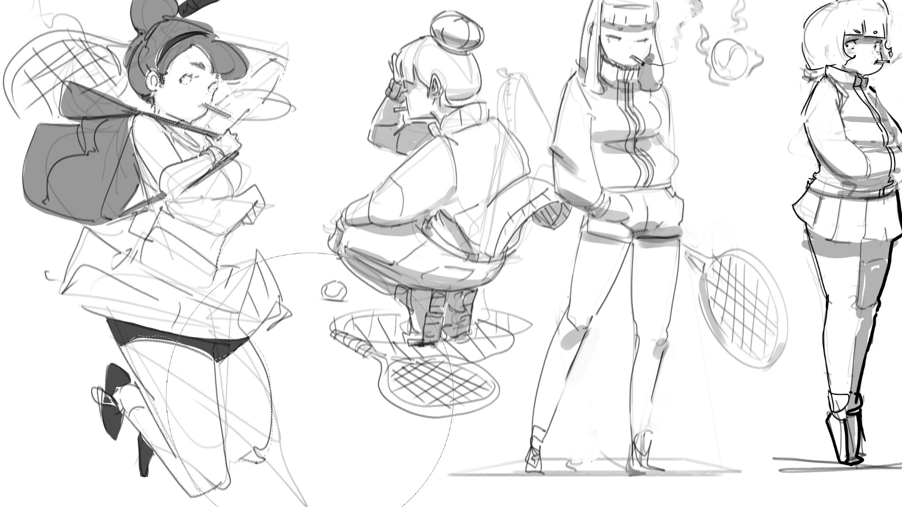
Step: Fill the selected face, arm and legs light grey with a large brush
click(216, 108)
click(197, 399)
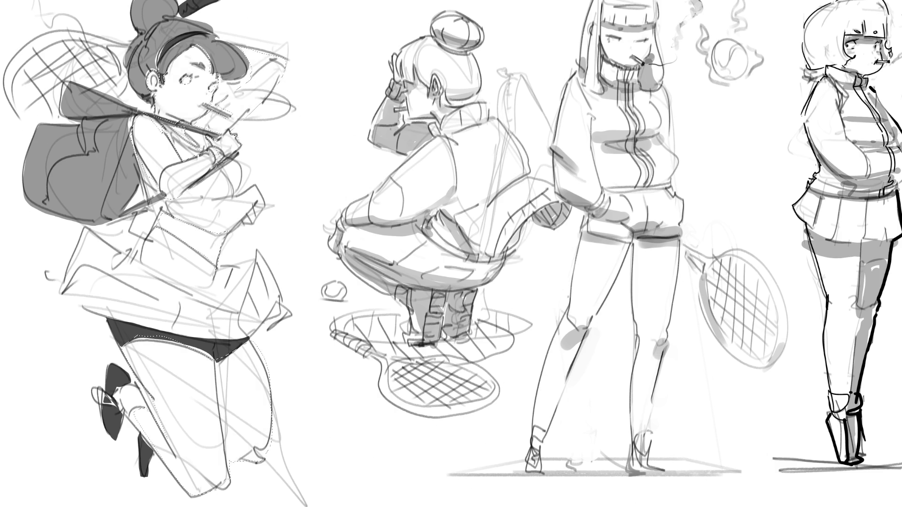
click(155, 427)
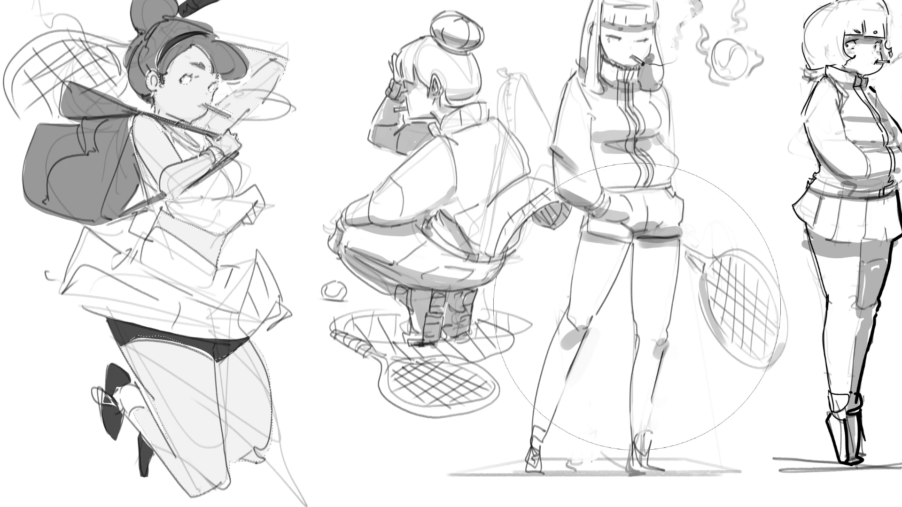
Step: Shrink the brush and softly shade the lower leg and knee
key(b)
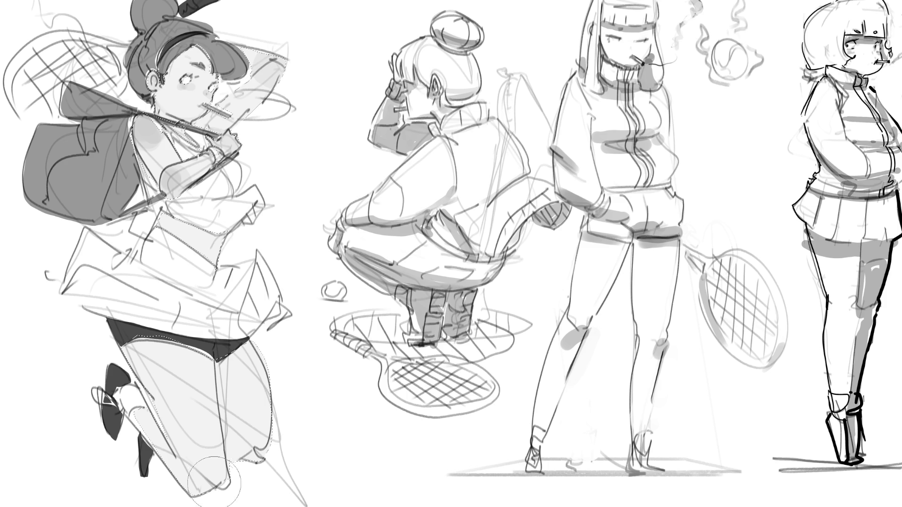
drag(194, 489, 263, 421)
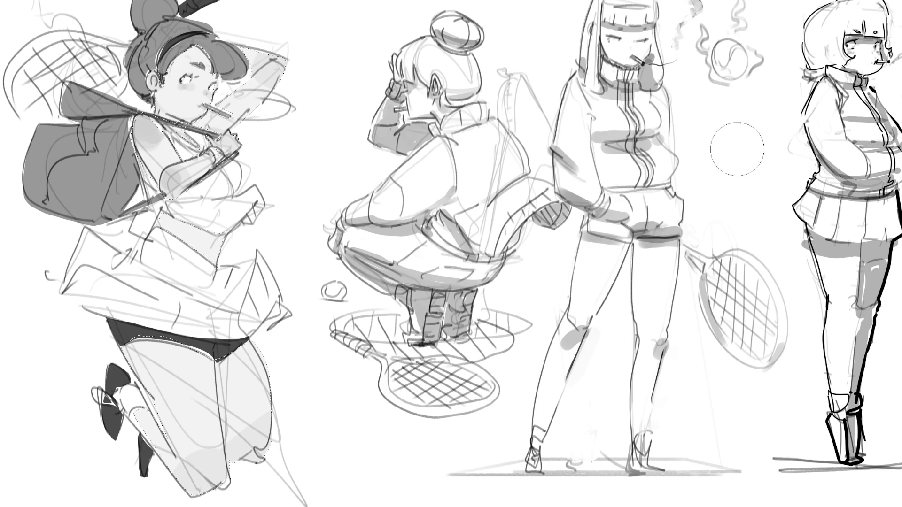
key(bracketright)
key(bracketright)
key(bracketright)
Step: Mirror the canvas horizontally and lasso the stray lines over the skirt and chest
mouse_move(143, 19)
mouse_down()
mouse_move(160, 10)
mouse_move(166, 27)
mouse_move(141, 23)
mouse_up()
key(m)
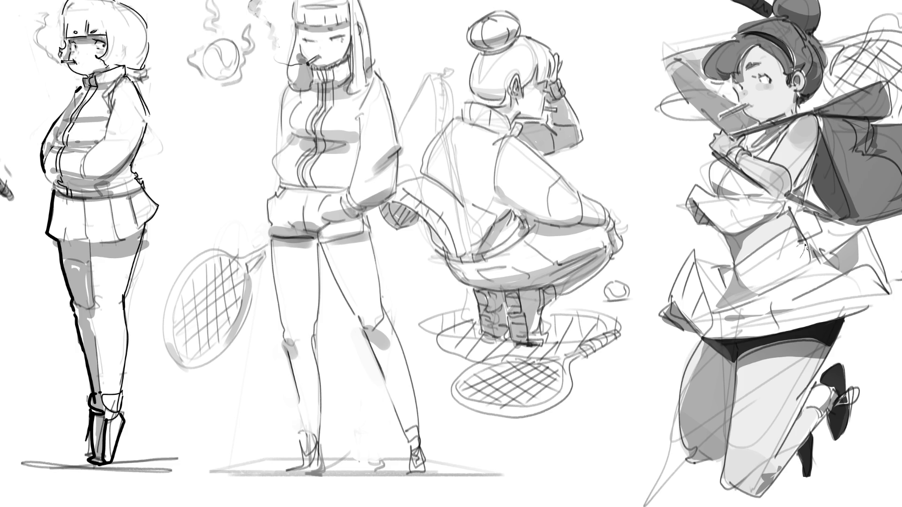
mouse_move(773, 243)
mouse_down()
mouse_move(747, 279)
mouse_move(798, 252)
mouse_move(820, 284)
mouse_move(791, 318)
mouse_move(834, 305)
mouse_move(841, 294)
mouse_up()
drag(721, 322, 720, 329)
mouse_move(736, 174)
mouse_down()
mouse_move(742, 185)
mouse_move(727, 179)
mouse_move(753, 202)
mouse_move(707, 217)
mouse_move(751, 223)
mouse_move(716, 201)
mouse_up()
drag(711, 161, 708, 190)
mouse_move(704, 134)
mouse_down()
mouse_move(642, 89)
mouse_move(700, 133)
mouse_up()
Step: Add the cap and lower-leg stray lines, delete them all, deselect and fit the view
mouse_move(730, 17)
mouse_down()
mouse_move(658, 60)
mouse_move(690, 10)
mouse_up()
mouse_move(661, 368)
mouse_down()
mouse_move(681, 462)
mouse_move(623, 488)
mouse_move(660, 374)
mouse_up()
key(Delete)
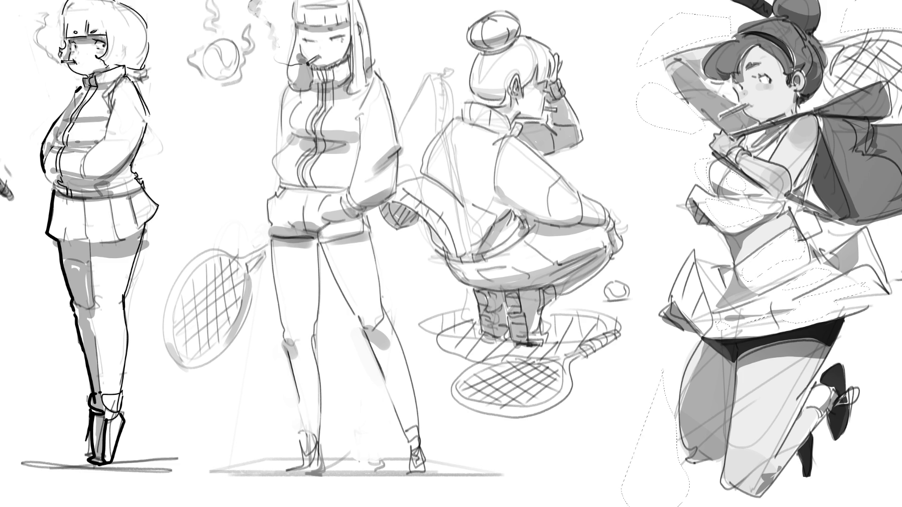
key(ctrl+d)
key(ctrl+0)
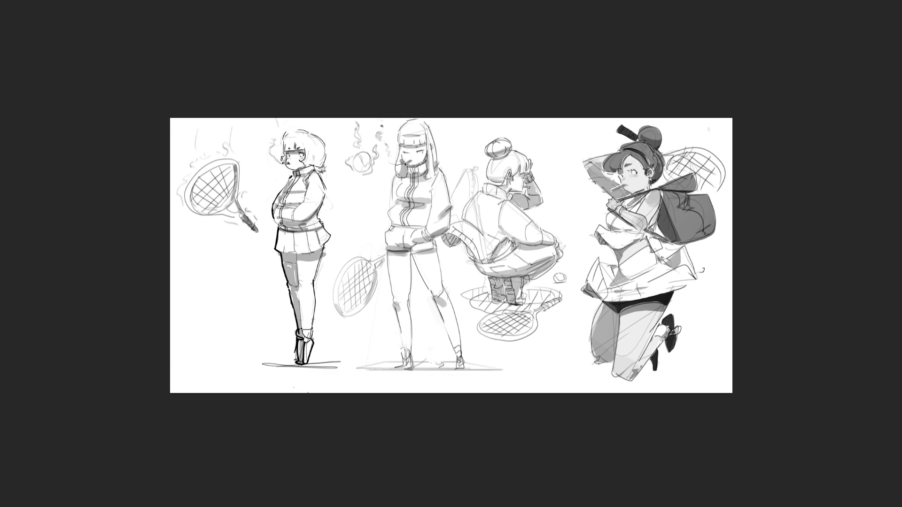
Step: Brush darker shading onto the raised arm and a light highlight on the thigh
key(ctrl+plus)
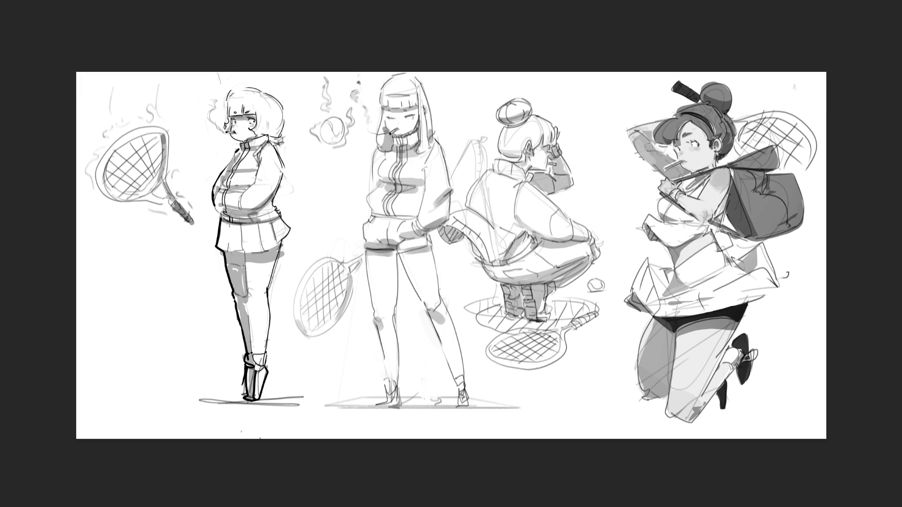
mouse_move(638, 142)
mouse_down()
mouse_move(653, 159)
mouse_move(644, 131)
mouse_move(634, 136)
mouse_up()
mouse_move(704, 354)
mouse_down()
mouse_move(744, 356)
mouse_move(709, 355)
mouse_up()
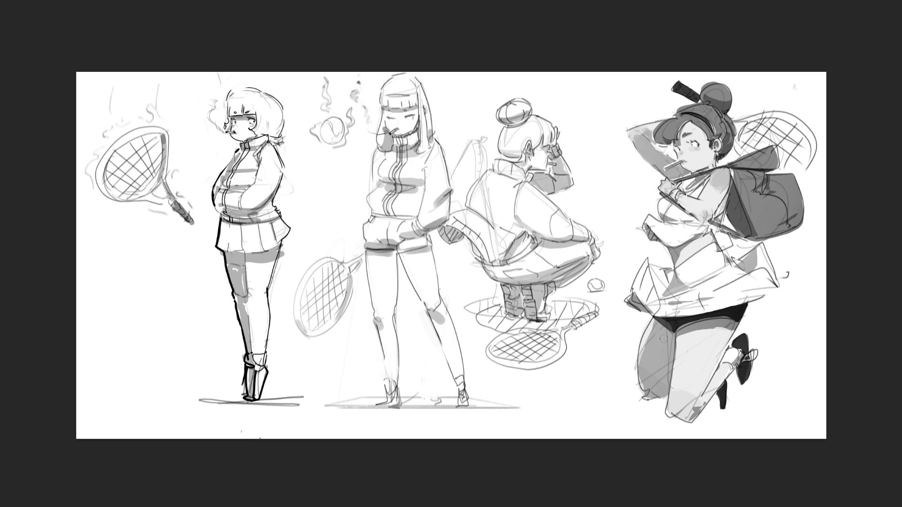
drag(669, 352, 667, 375)
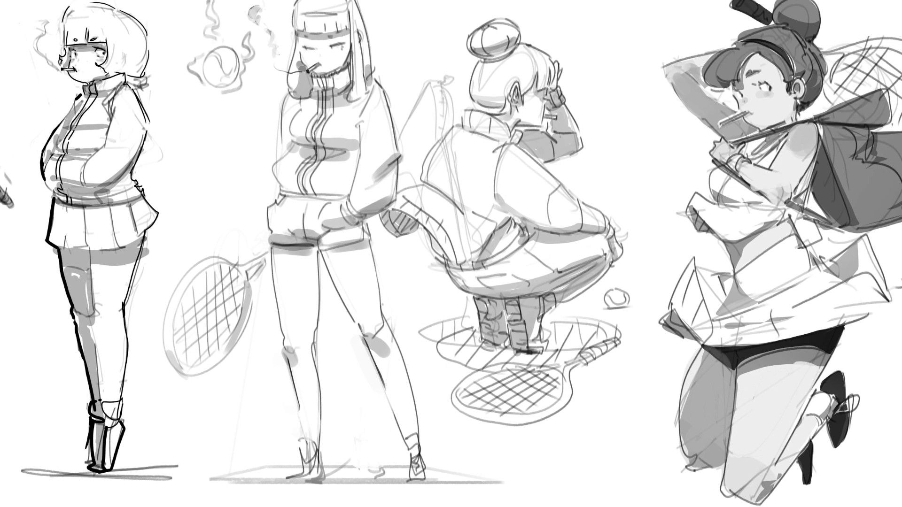
Step: Zoom out and drag the crop frame to extend the canvas to the right
key(minus)
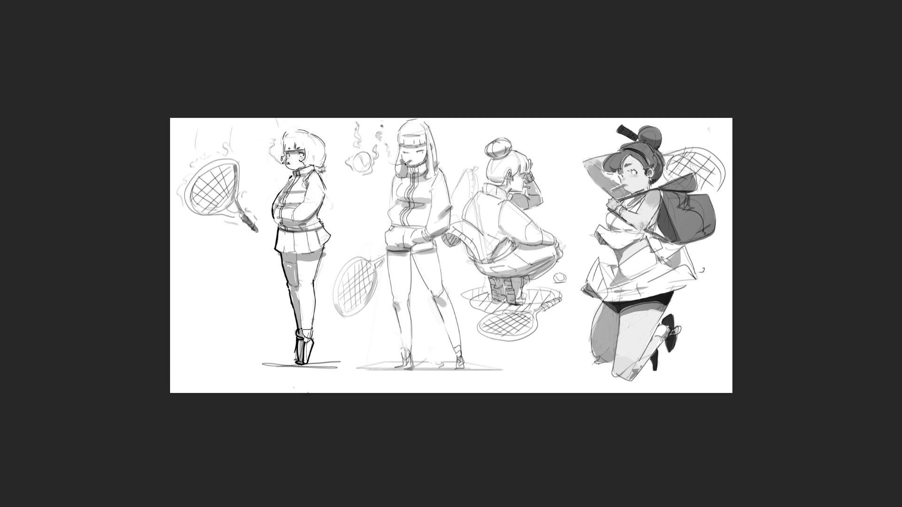
key(ctrl+t)
drag(732, 258, 806, 258)
Step: Commit the widened crop, move the jumping girl to the right edge, and zoom in
key(Return)
click(646, 270)
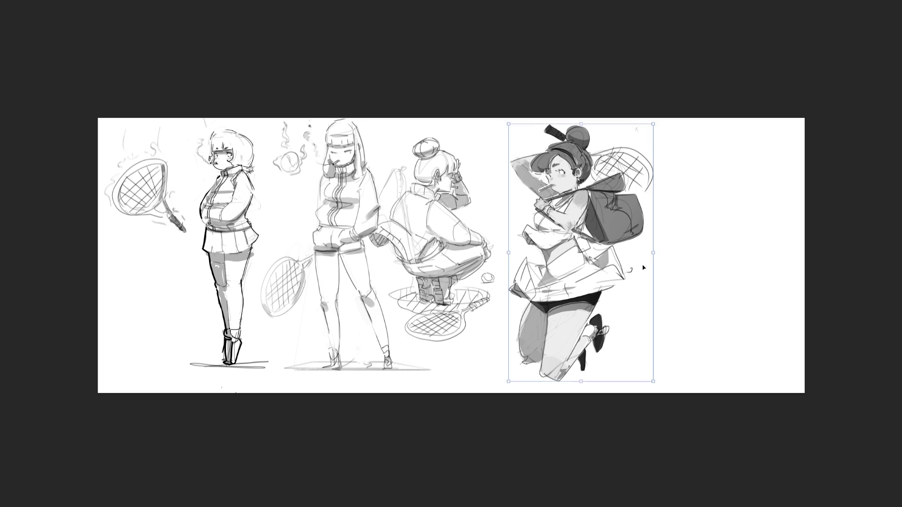
drag(566, 244, 706, 243)
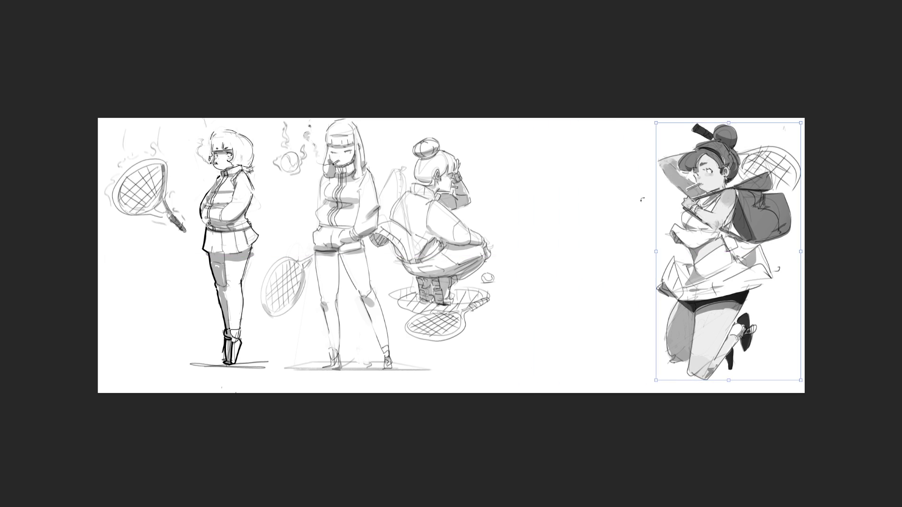
key(c)
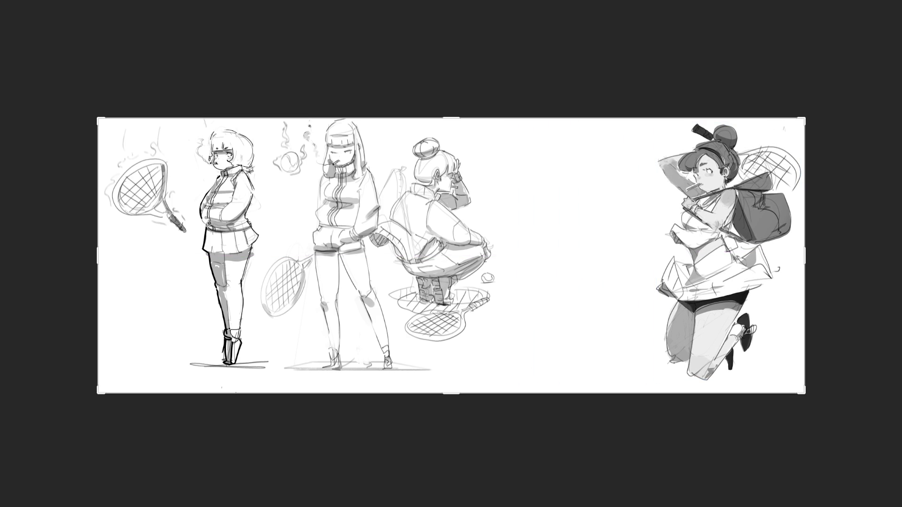
key(ctrl+plus)
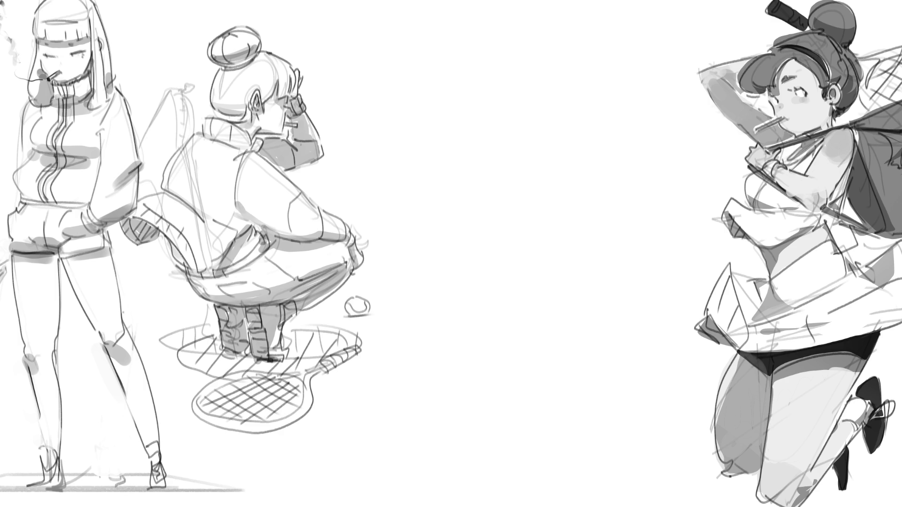
key(ctrl+apostrophe)
key(ctrl+apostrophe)
Step: Rough in the bent arm's forearm, elbow, upper arm and shoulder curves in the empty middle
mouse_move(438, 116)
mouse_down()
mouse_move(432, 139)
mouse_move(437, 134)
mouse_move(493, 185)
mouse_up()
drag(465, 123, 491, 132)
drag(498, 129, 518, 147)
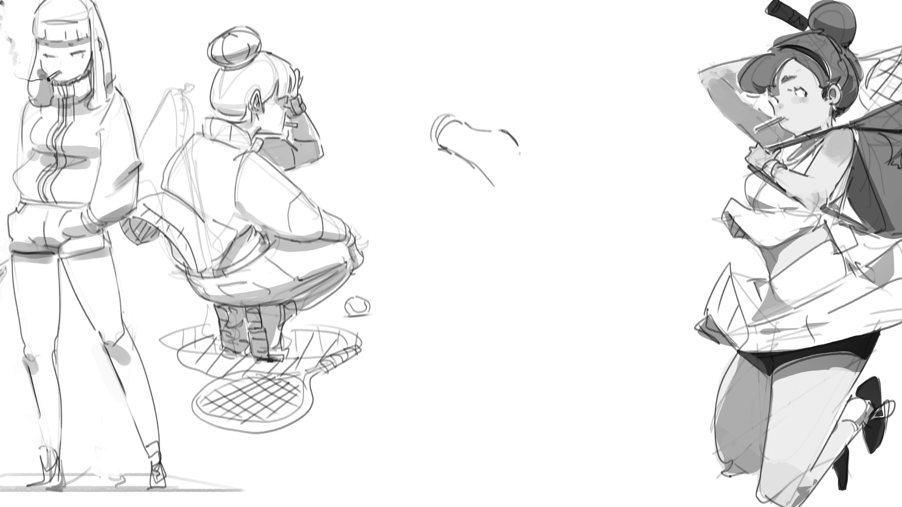
mouse_move(478, 168)
mouse_down()
mouse_move(508, 189)
mouse_move(534, 187)
mouse_up()
mouse_move(516, 139)
mouse_down()
mouse_move(531, 159)
mouse_move(522, 146)
mouse_move(539, 106)
mouse_move(577, 127)
mouse_move(540, 187)
mouse_up()
drag(566, 121, 541, 187)
mouse_move(532, 108)
mouse_down()
mouse_move(556, 78)
mouse_move(578, 123)
mouse_up()
mouse_move(560, 74)
mouse_down()
mouse_move(512, 133)
mouse_move(555, 105)
mouse_move(538, 111)
mouse_move(569, 72)
mouse_move(575, 117)
mouse_move(553, 130)
mouse_move(535, 183)
mouse_up()
drag(582, 125, 536, 186)
mouse_move(572, 75)
mouse_down()
mouse_move(582, 97)
mouse_move(557, 174)
mouse_up()
drag(587, 92, 582, 144)
drag(588, 94, 569, 170)
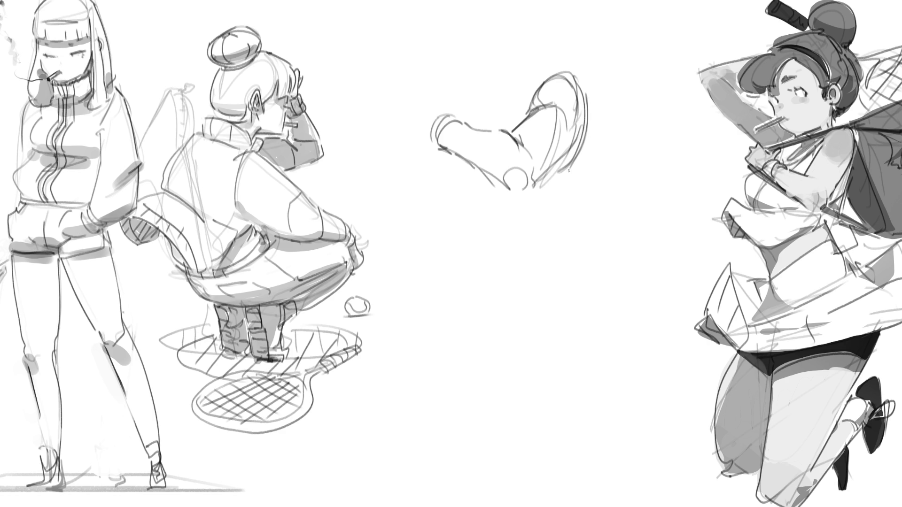
Step: Draw the cuff and a hand with thumb and fingers at the arm's end
drag(425, 133, 421, 119)
mouse_move(422, 117)
mouse_down()
mouse_move(447, 108)
mouse_move(438, 89)
mouse_up()
mouse_move(425, 99)
mouse_down()
mouse_move(421, 123)
mouse_move(449, 89)
mouse_move(454, 106)
mouse_up()
mouse_move(454, 102)
mouse_down()
mouse_move(462, 99)
mouse_move(454, 112)
mouse_up()
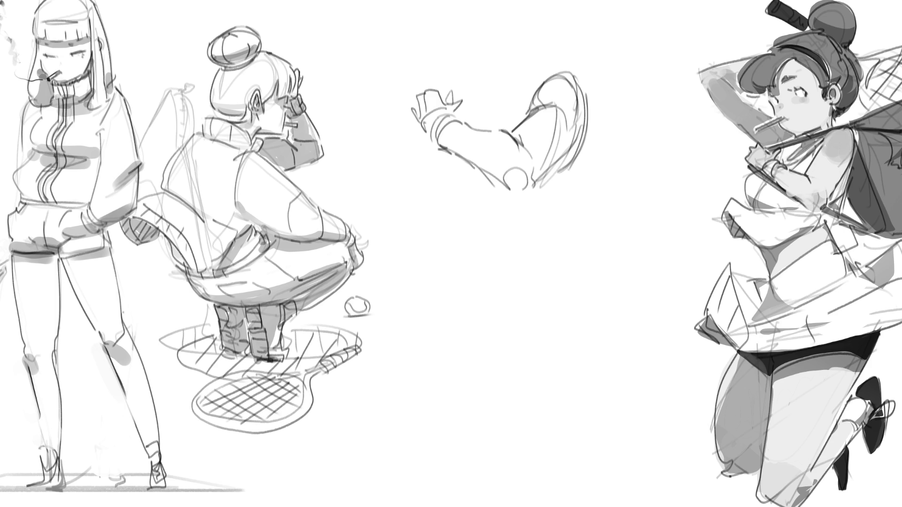
Step: Shade the jumping girl's arm and shoulder grey
drag(805, 205, 810, 208)
mouse_move(820, 203)
mouse_down()
mouse_move(802, 201)
mouse_move(833, 188)
mouse_up()
mouse_move(836, 169)
mouse_down()
mouse_move(843, 160)
mouse_move(829, 164)
mouse_move(825, 156)
mouse_move(835, 155)
mouse_move(828, 148)
mouse_move(843, 153)
mouse_up()
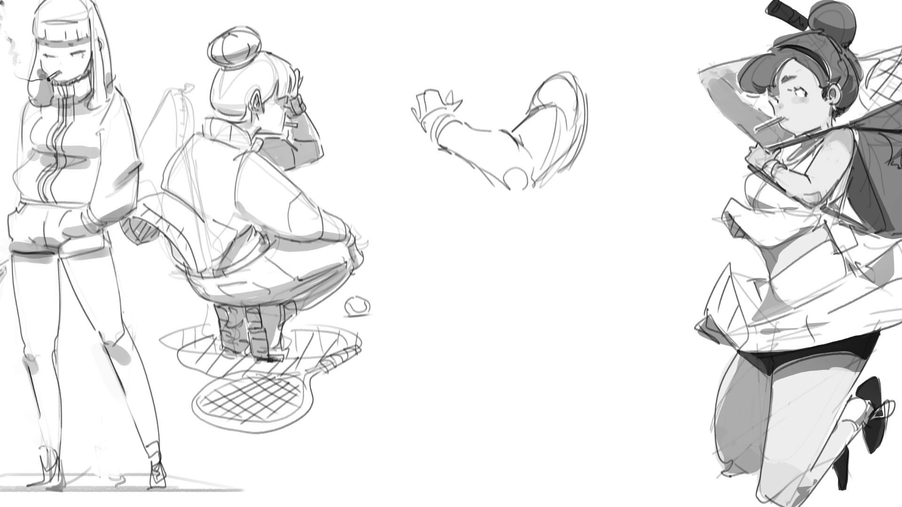
Step: Add a dark touch near her face, darken the pencil in her mouth, then undo it
mouse_move(777, 74)
mouse_down()
mouse_move(777, 85)
mouse_move(779, 78)
mouse_up()
drag(776, 122, 760, 129)
key(ctrl+z)
Step: Add white highlights to her hair and bun, then start a small oval below the arm sketch
drag(770, 63, 780, 63)
drag(830, 13, 839, 10)
mouse_move(502, 256)
mouse_down()
mouse_move(501, 270)
mouse_move(515, 241)
mouse_move(527, 270)
mouse_up()
Step: Sketch the small oval and the limb's long curved contours tapering to a pointed end
drag(522, 278, 529, 280)
drag(525, 244, 531, 294)
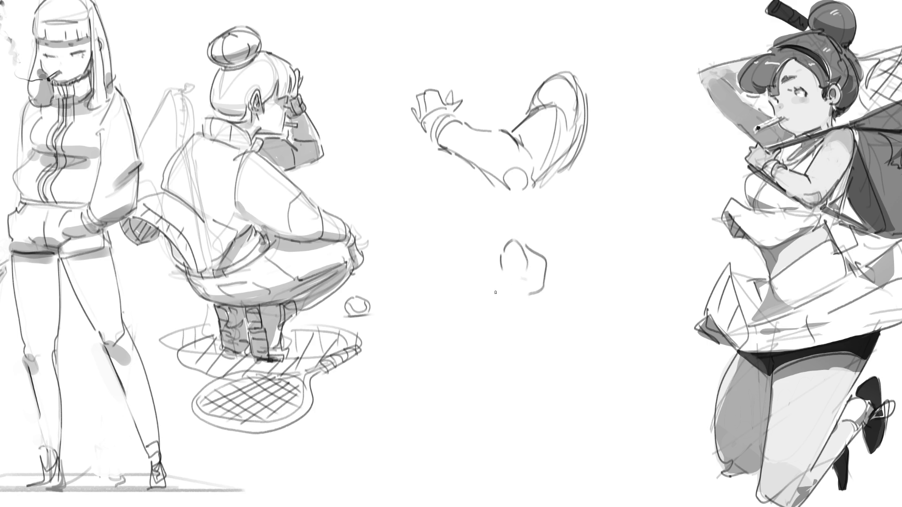
drag(500, 255, 544, 388)
mouse_move(548, 268)
mouse_down()
mouse_move(586, 365)
mouse_move(581, 399)
mouse_up()
drag(526, 362, 564, 453)
drag(538, 391, 567, 452)
mouse_move(533, 369)
mouse_down()
mouse_move(566, 452)
mouse_move(569, 403)
mouse_move(566, 425)
mouse_up()
Step: Sketch a fist with fingers and contour lines beside the lower limb
mouse_move(581, 365)
mouse_down()
mouse_move(592, 431)
mouse_move(584, 442)
mouse_up()
drag(583, 347, 613, 412)
drag(555, 433, 588, 495)
drag(620, 388, 613, 466)
drag(600, 363, 613, 407)
drag(610, 372, 624, 403)
drag(615, 380, 628, 393)
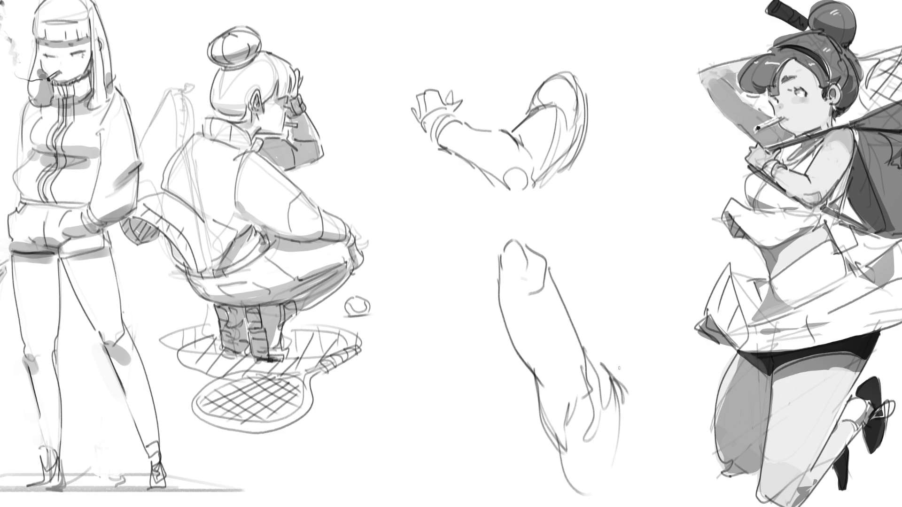
Step: Draw the limb's top edge and a forearm line curling up to a tip
mouse_move(522, 245)
mouse_down()
mouse_move(504, 236)
mouse_move(497, 254)
mouse_up()
drag(518, 238, 609, 284)
mouse_move(564, 309)
mouse_down()
mouse_move(609, 288)
mouse_move(610, 302)
mouse_move(620, 279)
mouse_move(623, 293)
mouse_move(616, 269)
mouse_move(650, 280)
mouse_up()
mouse_move(626, 279)
mouse_down()
mouse_move(631, 270)
mouse_move(640, 284)
mouse_move(626, 306)
mouse_move(652, 312)
mouse_move(654, 301)
mouse_move(664, 310)
mouse_move(643, 288)
mouse_move(663, 283)
mouse_move(662, 264)
mouse_move(642, 245)
mouse_move(655, 288)
mouse_up()
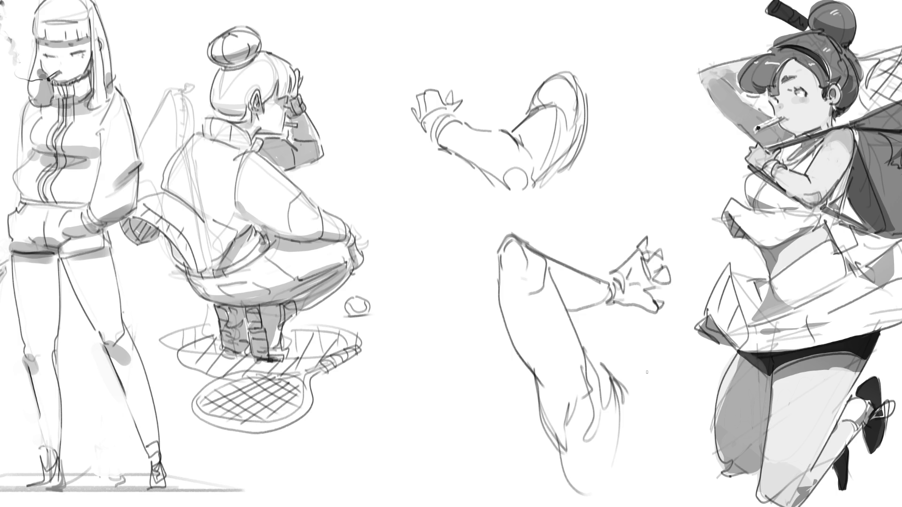
key(e)
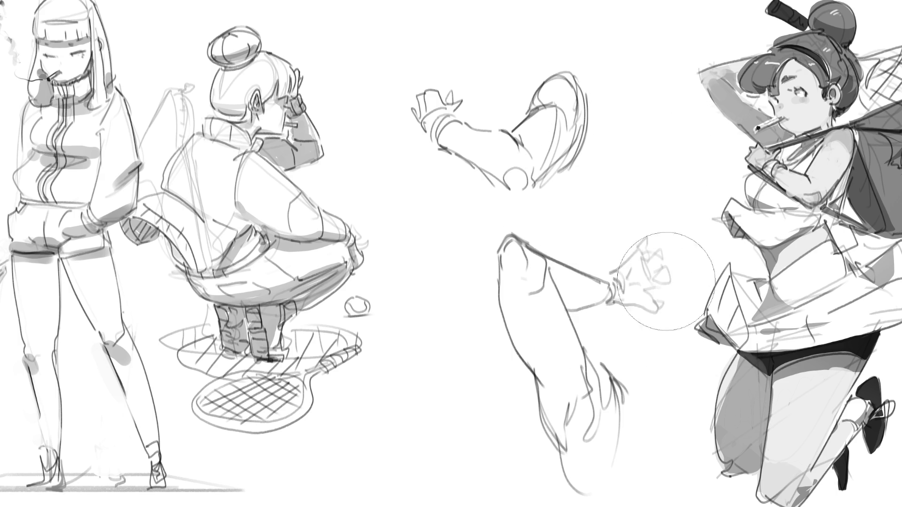
Step: Erase the lower limb's sketchy hand strokes and outline a rounded cuff at its end
drag(670, 227, 634, 268)
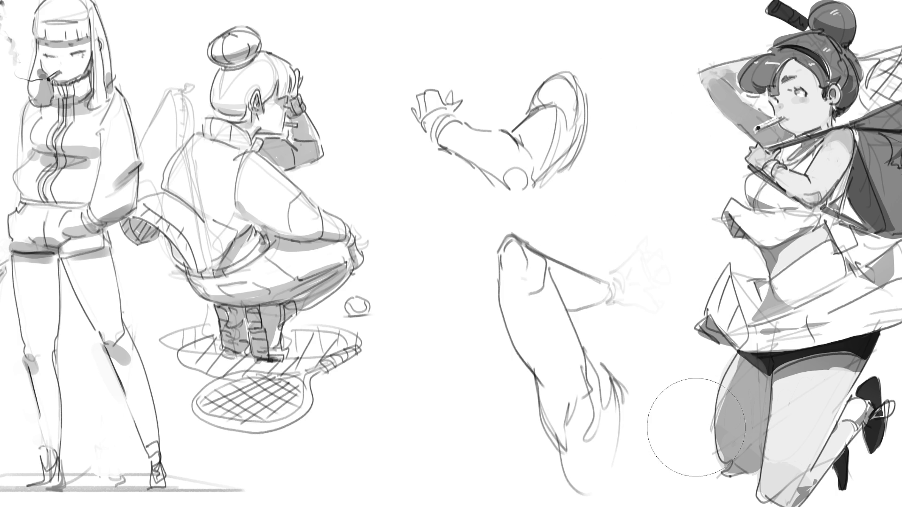
key(e)
drag(596, 278, 599, 308)
mouse_move(593, 276)
mouse_down()
mouse_move(605, 309)
mouse_move(655, 284)
mouse_move(624, 295)
mouse_move(670, 305)
mouse_up()
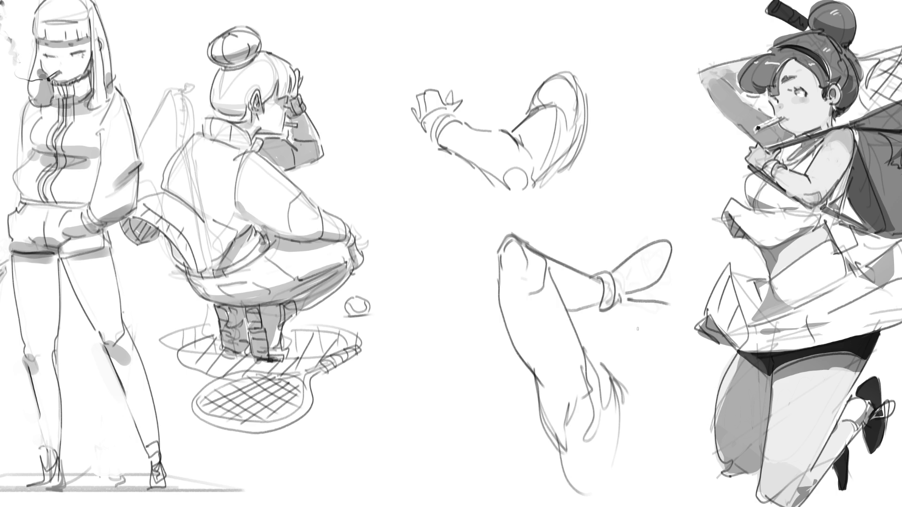
Step: Sketch a shoe-like foot with dark sole strokes, then erase the foot again
mouse_move(637, 256)
mouse_down()
mouse_move(657, 276)
mouse_move(644, 261)
mouse_move(655, 273)
mouse_move(638, 269)
mouse_move(643, 277)
mouse_move(620, 285)
mouse_move(665, 308)
mouse_up()
drag(650, 304, 630, 298)
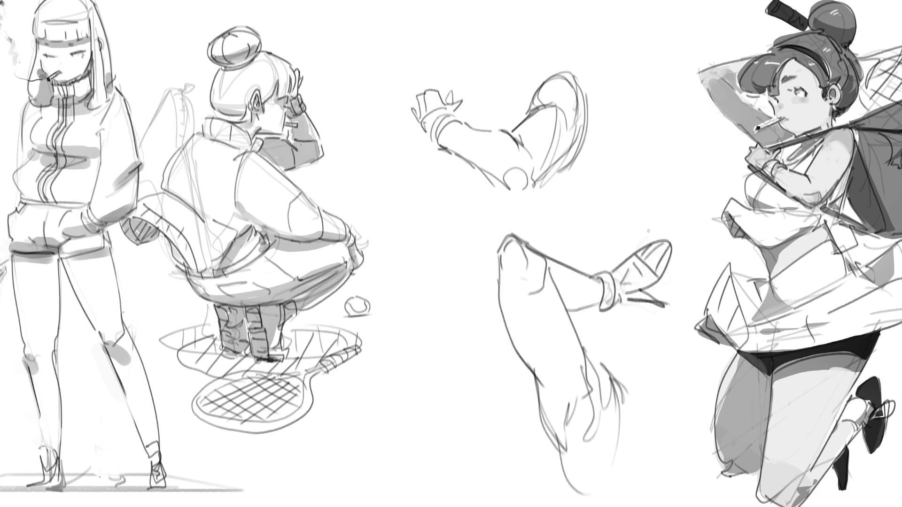
mouse_move(654, 202)
mouse_down()
mouse_move(677, 322)
mouse_move(651, 135)
mouse_up()
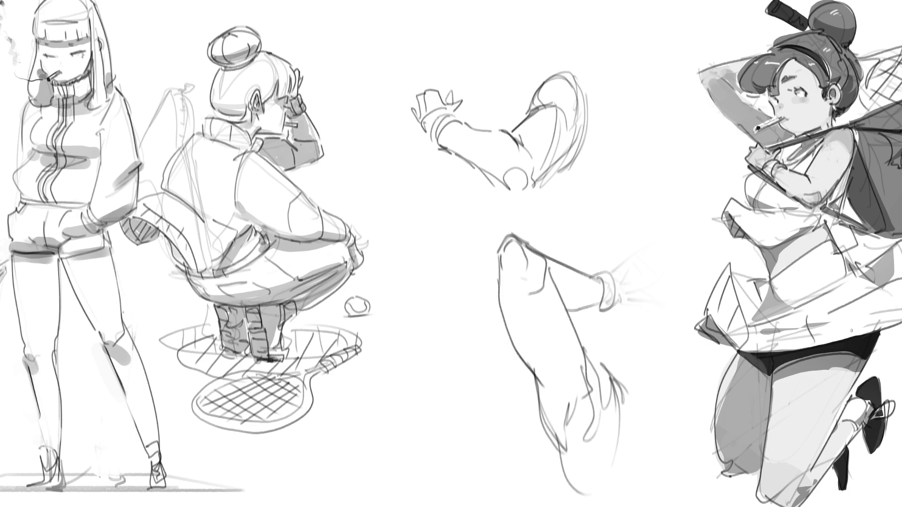
Step: Re-sketch loose hand strokes reaching beyond the lower limb's cuff
mouse_move(613, 274)
mouse_down()
mouse_move(634, 296)
mouse_move(655, 293)
mouse_move(645, 281)
mouse_up()
drag(624, 273, 627, 301)
drag(620, 242, 637, 240)
drag(617, 234, 631, 219)
drag(632, 256, 655, 271)
drag(643, 266, 630, 291)
mouse_move(619, 256)
mouse_down()
mouse_move(669, 277)
mouse_move(634, 277)
mouse_up()
drag(629, 300, 655, 320)
drag(601, 253, 620, 242)
drag(648, 246, 651, 272)
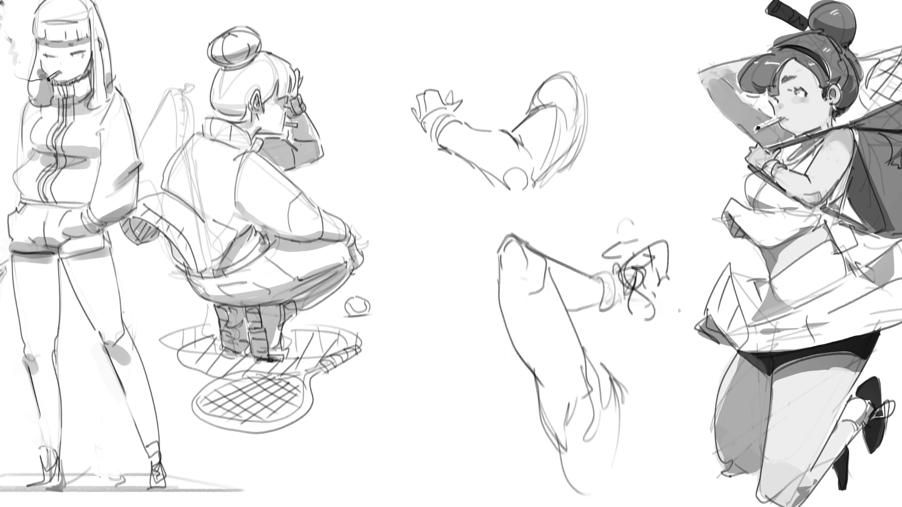
Step: Soften the new hand strokes, darken the cuff's lower edge, and ink a finger line from it
drag(629, 282, 614, 262)
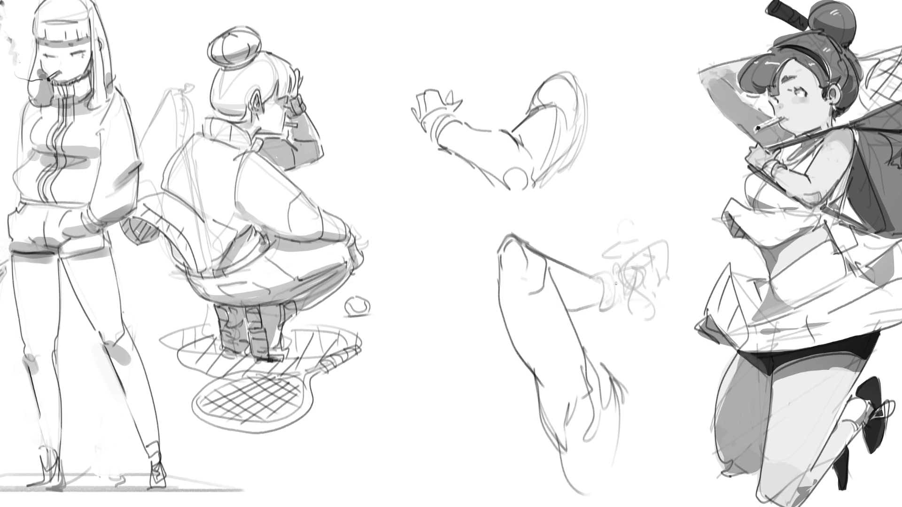
mouse_move(590, 306)
mouse_down()
mouse_move(601, 305)
mouse_move(598, 266)
mouse_move(609, 306)
mouse_move(589, 308)
mouse_move(602, 311)
mouse_up()
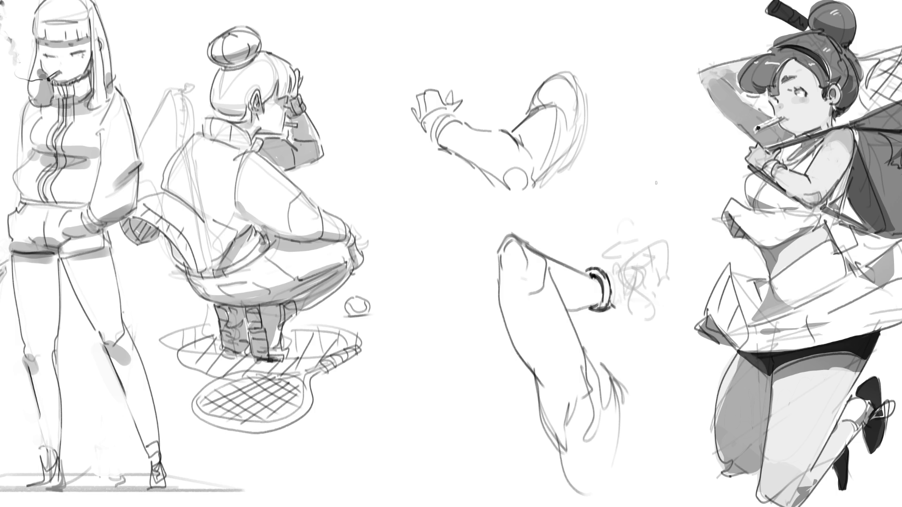
mouse_move(606, 273)
mouse_down()
mouse_move(662, 240)
mouse_move(644, 256)
mouse_up()
Step: Ink a second pointed finger, the hand's lower outline and a palm curve, undoing stray strokes
mouse_move(645, 260)
mouse_down()
mouse_move(662, 246)
mouse_move(665, 273)
mouse_up()
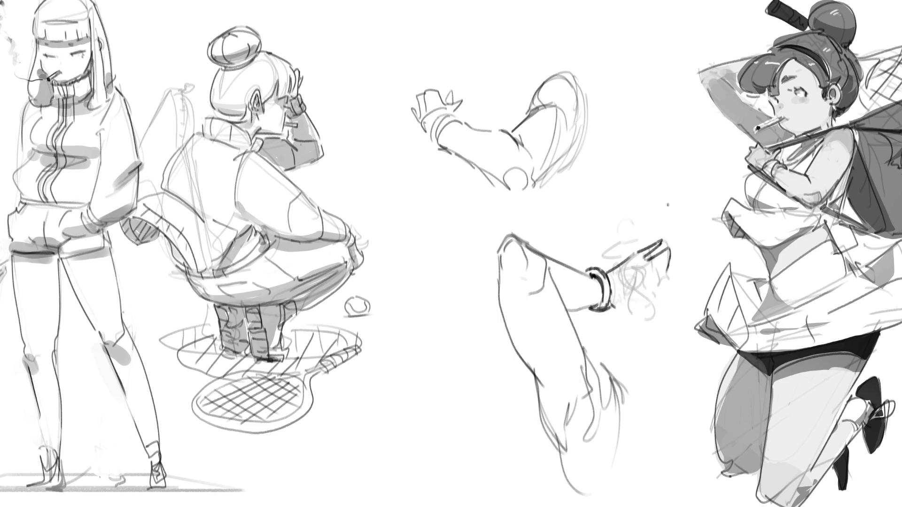
mouse_move(611, 306)
mouse_down()
mouse_move(631, 315)
mouse_move(644, 291)
mouse_move(651, 315)
mouse_move(658, 295)
mouse_move(660, 315)
mouse_up()
drag(648, 294, 659, 284)
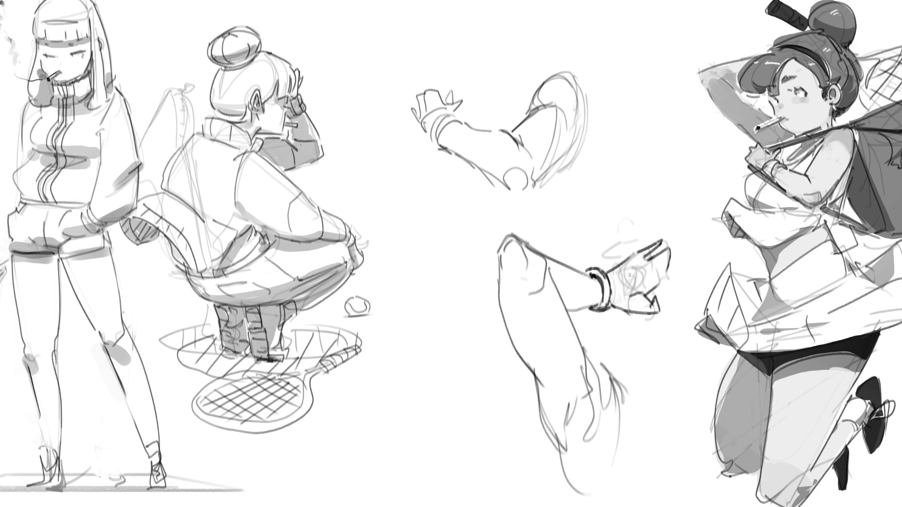
drag(621, 281, 632, 269)
mouse_move(668, 270)
mouse_down()
mouse_move(671, 283)
mouse_move(660, 287)
mouse_move(661, 279)
mouse_up()
key(ctrl+z)
key(ctrl+z)
Step: Ink the reaching hand's fingers and palm, with a small rectangle beside it
mouse_move(626, 244)
mouse_down()
mouse_move(666, 238)
mouse_move(650, 254)
mouse_move(646, 242)
mouse_move(646, 252)
mouse_move(627, 246)
mouse_up()
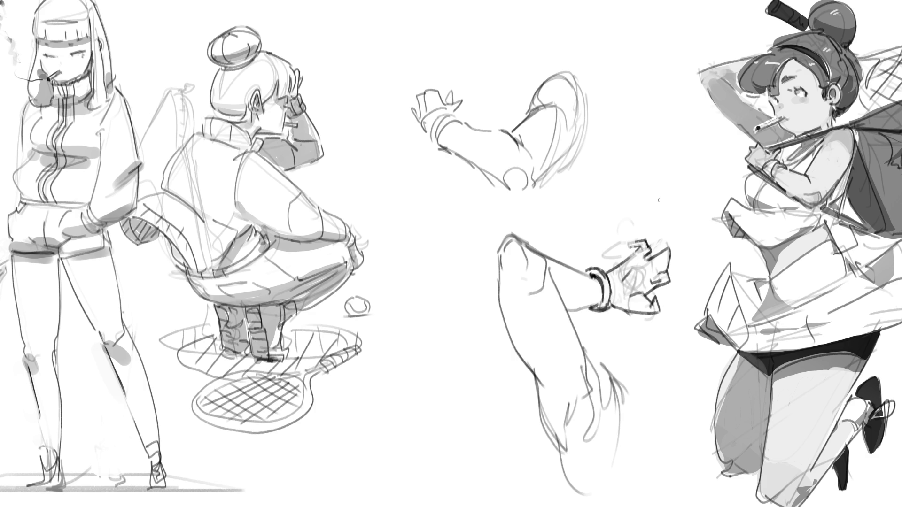
mouse_move(651, 256)
mouse_down()
mouse_move(656, 274)
mouse_move(670, 257)
mouse_move(649, 274)
mouse_up()
drag(657, 274, 653, 282)
drag(633, 264, 640, 282)
mouse_move(652, 297)
mouse_down()
mouse_move(662, 297)
mouse_move(653, 297)
mouse_move(662, 285)
mouse_up()
Step: Draw fingers gripping a thin upright stick tipped with a spark, then shade hand and forearm grey
mouse_move(650, 240)
mouse_down()
mouse_move(651, 258)
mouse_move(658, 230)
mouse_move(659, 243)
mouse_up()
drag(660, 244, 653, 254)
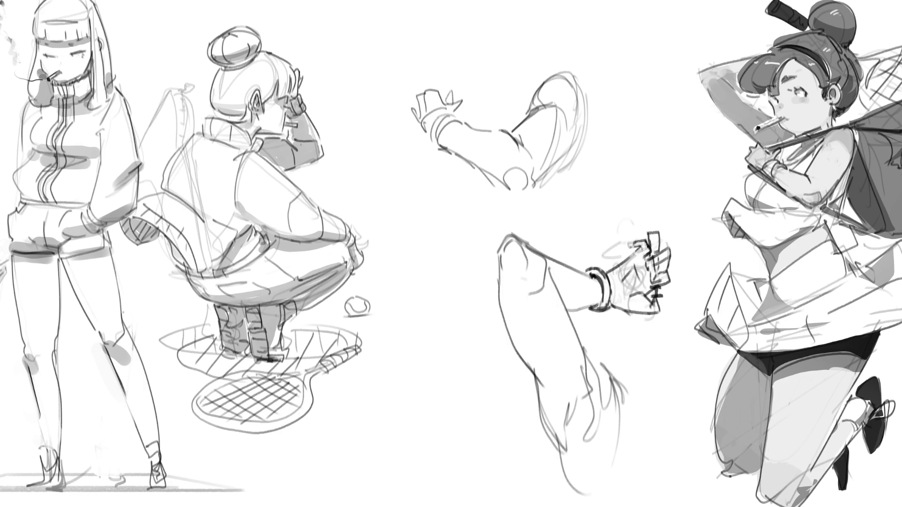
drag(650, 193, 652, 232)
drag(649, 192, 651, 184)
click(651, 179)
drag(651, 185, 653, 176)
mouse_move(627, 283)
mouse_down()
mouse_move(619, 288)
mouse_move(625, 305)
mouse_move(655, 275)
mouse_move(645, 263)
mouse_up()
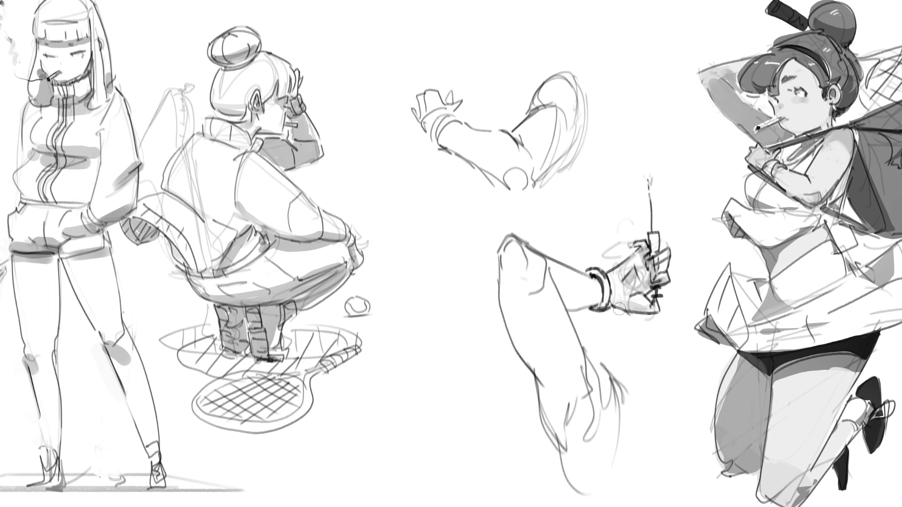
mouse_move(595, 278)
mouse_down()
mouse_move(606, 300)
mouse_move(559, 291)
mouse_move(595, 305)
mouse_move(573, 312)
mouse_up()
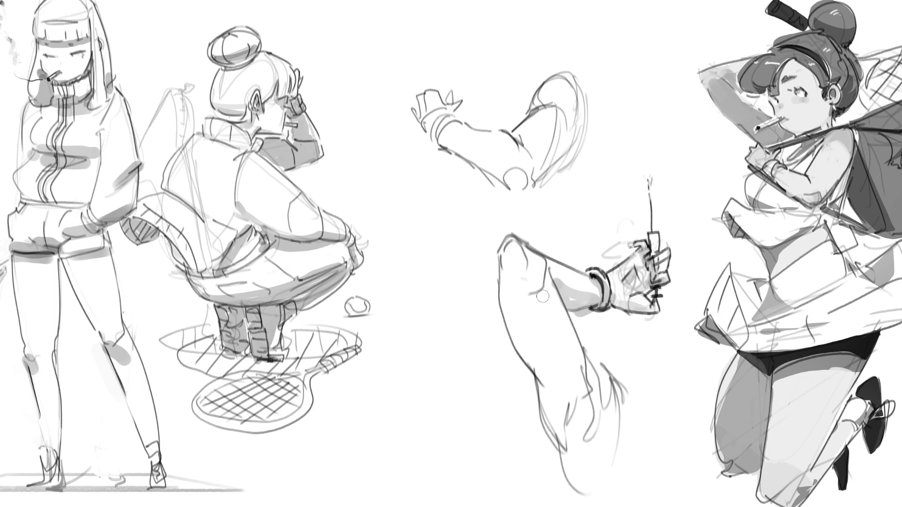
Step: Shade the centre upper arm, lower arm, wrist, cuff and forearm grey
mouse_move(500, 251)
mouse_down()
mouse_move(512, 336)
mouse_move(559, 395)
mouse_move(554, 415)
mouse_move(576, 404)
mouse_move(573, 458)
mouse_move(596, 430)
mouse_up()
drag(592, 399, 609, 439)
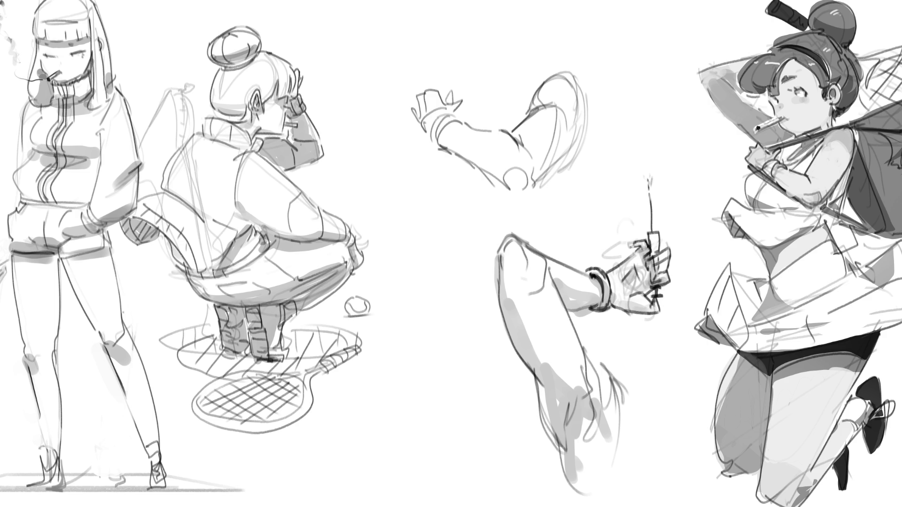
mouse_move(423, 100)
mouse_down()
mouse_move(447, 147)
mouse_move(522, 194)
mouse_up()
drag(522, 141, 514, 154)
mouse_move(506, 173)
mouse_down()
mouse_move(517, 184)
mouse_move(562, 150)
mouse_move(559, 120)
mouse_move(570, 127)
mouse_move(568, 182)
mouse_up()
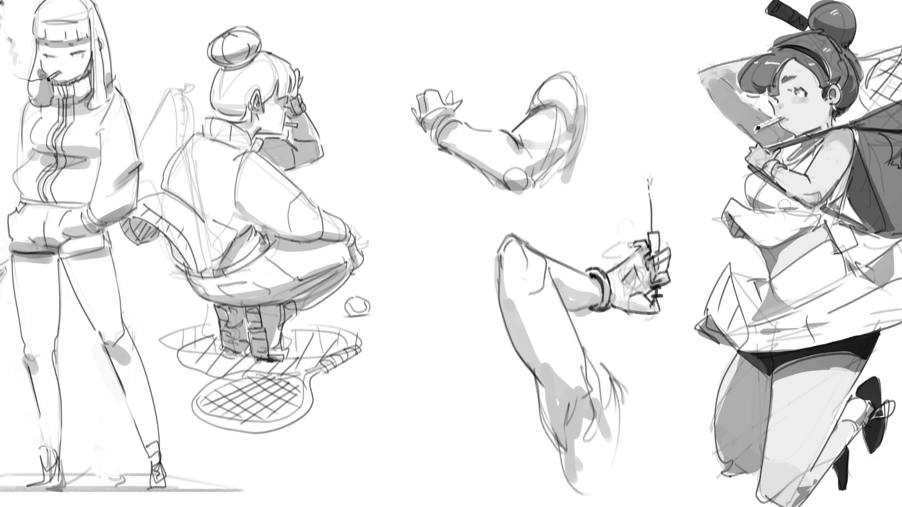
Step: Fade the stick-holding hand and the centre arm studies with a large soft eraser
mouse_move(695, 207)
mouse_down()
mouse_move(667, 313)
mouse_move(625, 300)
mouse_move(564, 399)
mouse_move(636, 265)
mouse_up()
mouse_move(285, 74)
mouse_down()
mouse_move(385, 183)
mouse_move(615, 263)
mouse_move(643, 301)
mouse_move(550, 169)
mouse_move(382, 70)
mouse_move(483, 151)
mouse_move(427, 28)
mouse_move(432, 120)
mouse_move(563, 117)
mouse_move(517, 212)
mouse_up()
key(e)
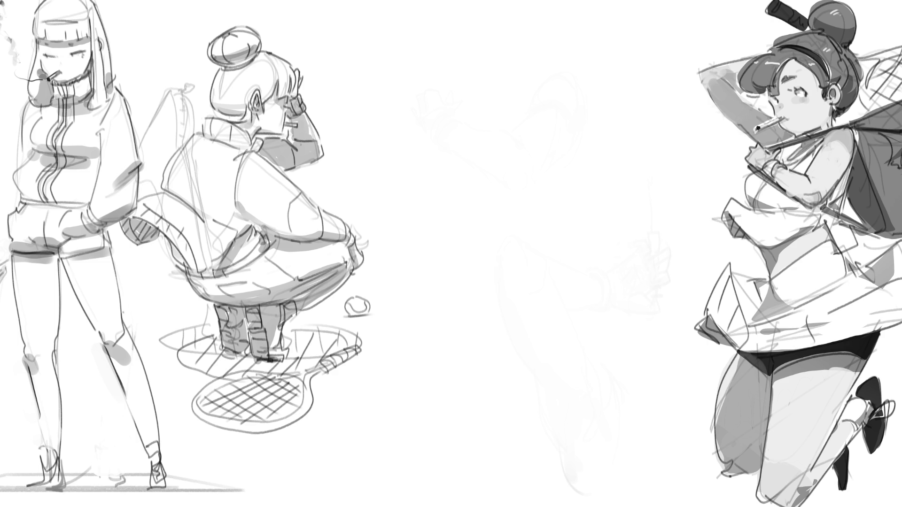
Step: Rough in a new head oval with chin and jaw contour over the faded studies
drag(466, 63, 459, 100)
drag(457, 90, 495, 38)
drag(525, 20, 557, 99)
mouse_move(458, 38)
mouse_down()
mouse_move(512, 7)
mouse_move(536, 169)
mouse_up()
mouse_move(461, 36)
mouse_down()
mouse_move(452, 182)
mouse_move(576, 84)
mouse_up()
drag(553, 47, 561, 173)
mouse_move(477, 186)
mouse_down()
mouse_move(525, 209)
mouse_move(552, 198)
mouse_up()
mouse_move(589, 106)
mouse_down()
mouse_move(564, 168)
mouse_move(470, 244)
mouse_move(464, 211)
mouse_move(397, 270)
mouse_move(515, 310)
mouse_move(453, 398)
mouse_up()
Step: Sketch long diagonal racket and swing lines with flowing strokes to their right
drag(484, 346, 602, 209)
drag(570, 248, 681, 3)
drag(646, 181, 608, 234)
drag(556, 290, 430, 424)
mouse_move(587, 222)
mouse_down()
mouse_move(415, 444)
mouse_move(641, 100)
mouse_up()
mouse_move(675, 56)
mouse_down()
mouse_move(679, 115)
mouse_move(665, 176)
mouse_up()
mouse_move(730, 135)
mouse_down()
mouse_move(668, 202)
mouse_move(590, 259)
mouse_up()
Step: Add lower diagonal arm strokes and a sweeping body curve down to base strokes
drag(566, 311, 548, 333)
mouse_move(570, 293)
mouse_down()
mouse_move(596, 340)
mouse_move(561, 353)
mouse_up()
drag(613, 289, 607, 330)
mouse_move(640, 302)
mouse_down()
mouse_move(635, 331)
mouse_move(565, 439)
mouse_move(511, 438)
mouse_up()
mouse_move(543, 442)
mouse_down()
mouse_move(659, 379)
mouse_move(600, 439)
mouse_up()
mouse_move(562, 459)
mouse_down()
mouse_move(515, 463)
mouse_move(529, 483)
mouse_up()
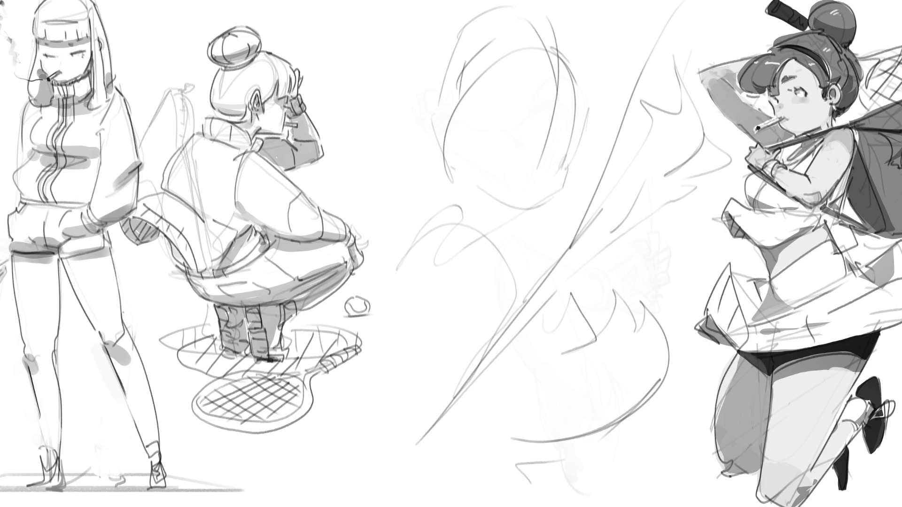
Step: Sketch the knuckle and looped fingers gripping the racket handle
drag(499, 359, 505, 335)
mouse_move(501, 365)
mouse_down()
mouse_move(527, 361)
mouse_move(514, 356)
mouse_move(520, 343)
mouse_up()
mouse_move(514, 358)
mouse_down()
mouse_move(526, 330)
mouse_move(549, 334)
mouse_move(535, 355)
mouse_up()
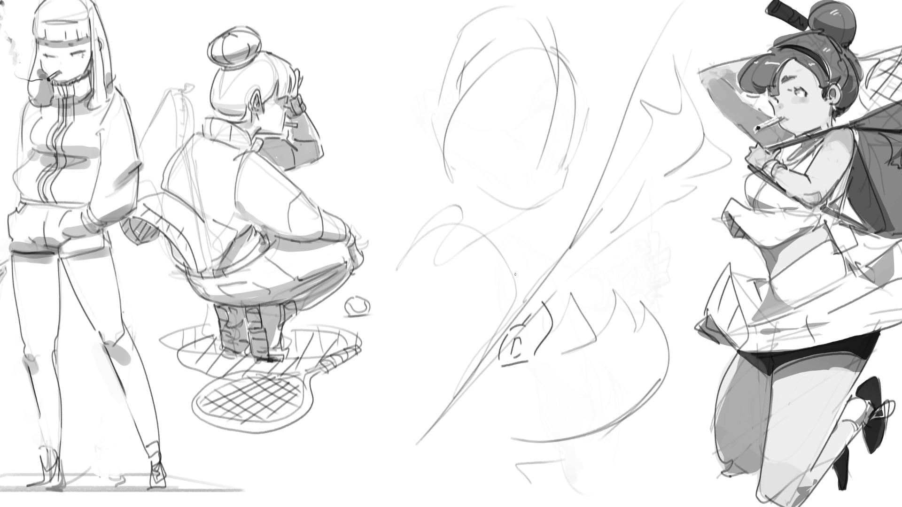
mouse_move(516, 298)
mouse_down()
mouse_move(462, 274)
mouse_move(475, 342)
mouse_move(446, 370)
mouse_up()
mouse_move(467, 342)
mouse_down()
mouse_move(493, 392)
mouse_move(454, 381)
mouse_up()
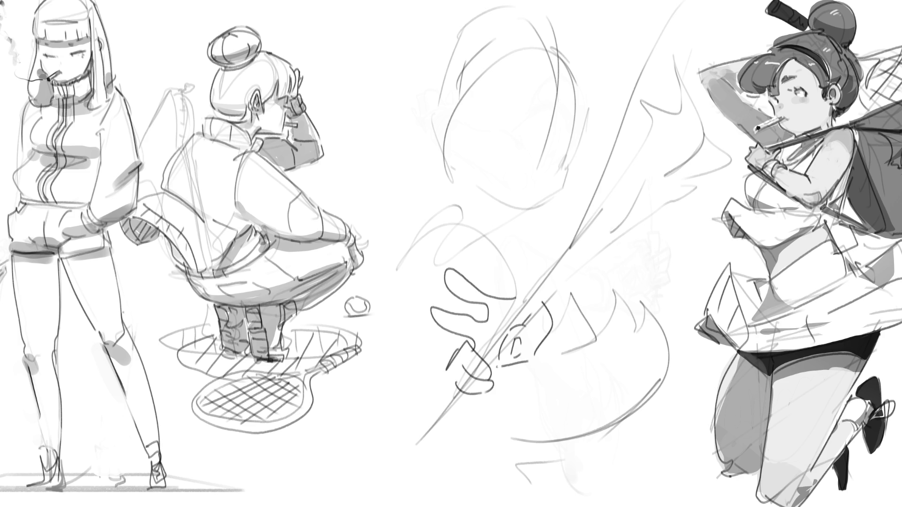
mouse_move(483, 295)
mouse_down()
mouse_move(521, 288)
mouse_move(474, 278)
mouse_move(469, 304)
mouse_move(432, 331)
mouse_move(474, 347)
mouse_up()
drag(517, 291, 481, 360)
Step: Draw the handle's parallel edges and extend the racket shaft diagonally to the top
drag(514, 333, 490, 360)
mouse_move(527, 296)
mouse_down()
mouse_move(525, 285)
mouse_move(547, 310)
mouse_up()
mouse_move(445, 382)
mouse_down()
mouse_move(452, 420)
mouse_move(434, 425)
mouse_up()
mouse_move(526, 289)
mouse_down()
mouse_move(544, 271)
mouse_move(654, 1)
mouse_up()
drag(557, 261, 670, 1)
drag(630, 120, 625, 186)
drag(560, 285, 659, 201)
drag(578, 263, 655, 204)
Step: Outline the knuckles around the grip and start the first eye on the face
drag(519, 285, 460, 263)
mouse_move(456, 345)
mouse_down()
mouse_move(429, 319)
mouse_move(423, 281)
mouse_move(493, 238)
mouse_move(397, 197)
mouse_move(491, 239)
mouse_move(446, 319)
mouse_up()
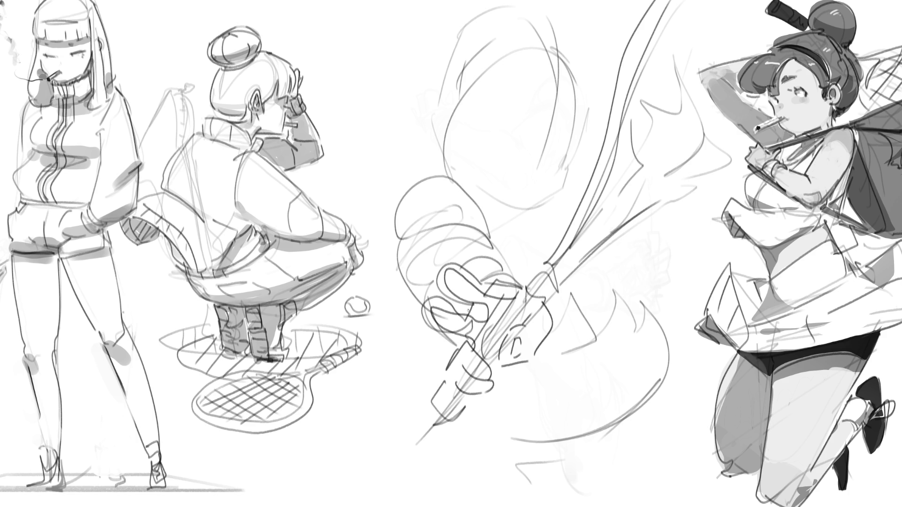
mouse_move(477, 147)
mouse_down()
mouse_move(512, 112)
mouse_move(513, 123)
mouse_up()
Step: Finish the first eye, then draw the second eye, pointed nose and an ear
mouse_move(486, 124)
mouse_down()
mouse_move(496, 144)
mouse_move(491, 108)
mouse_move(480, 131)
mouse_up()
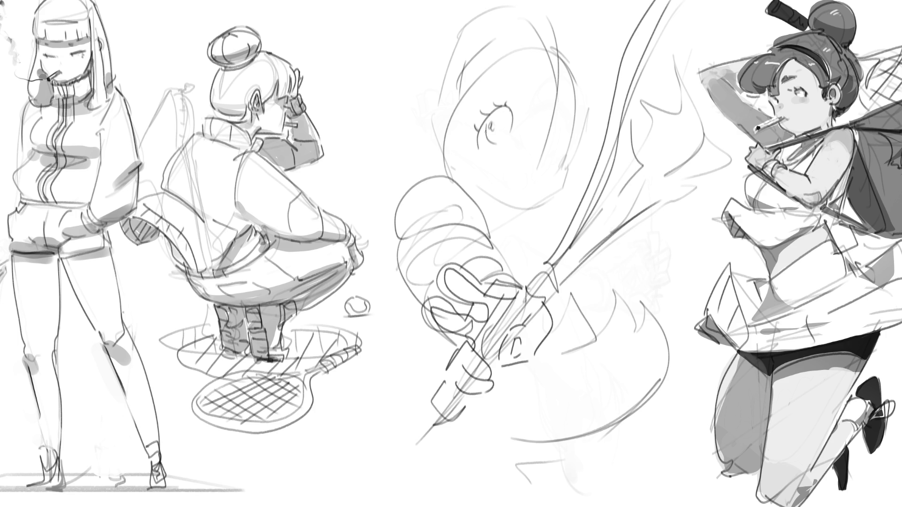
mouse_move(554, 121)
mouse_down()
mouse_move(565, 108)
mouse_move(559, 142)
mouse_up()
mouse_move(563, 112)
mouse_down()
mouse_move(570, 105)
mouse_move(576, 125)
mouse_move(557, 136)
mouse_up()
mouse_move(544, 174)
mouse_down()
mouse_move(587, 137)
mouse_move(557, 169)
mouse_move(536, 155)
mouse_move(551, 152)
mouse_up()
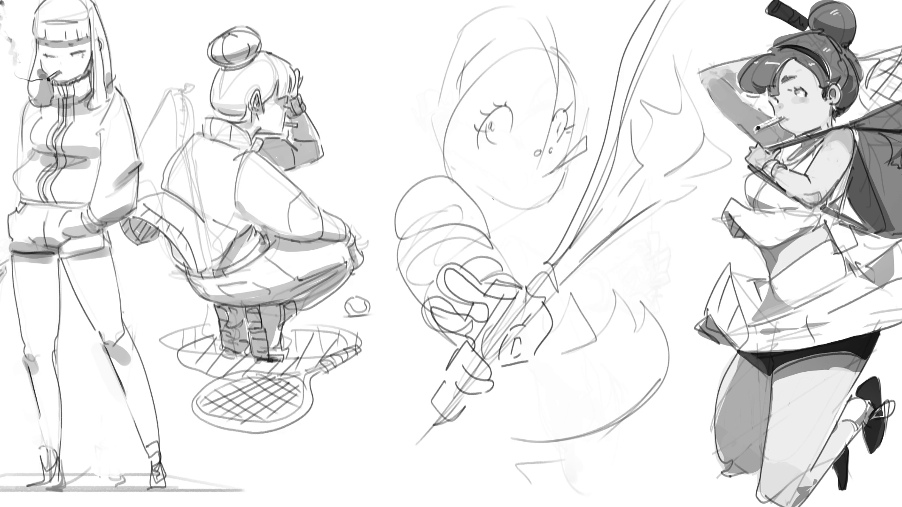
mouse_move(442, 133)
mouse_down()
mouse_move(416, 137)
mouse_move(423, 146)
mouse_up()
Step: Sketch the jaw, chin, neck and collar
drag(464, 173, 491, 228)
mouse_move(462, 193)
mouse_down()
mouse_move(487, 235)
mouse_move(484, 203)
mouse_move(522, 223)
mouse_up()
drag(519, 218, 499, 235)
mouse_move(464, 190)
mouse_down()
mouse_move(524, 243)
mouse_move(512, 260)
mouse_move(554, 220)
mouse_up()
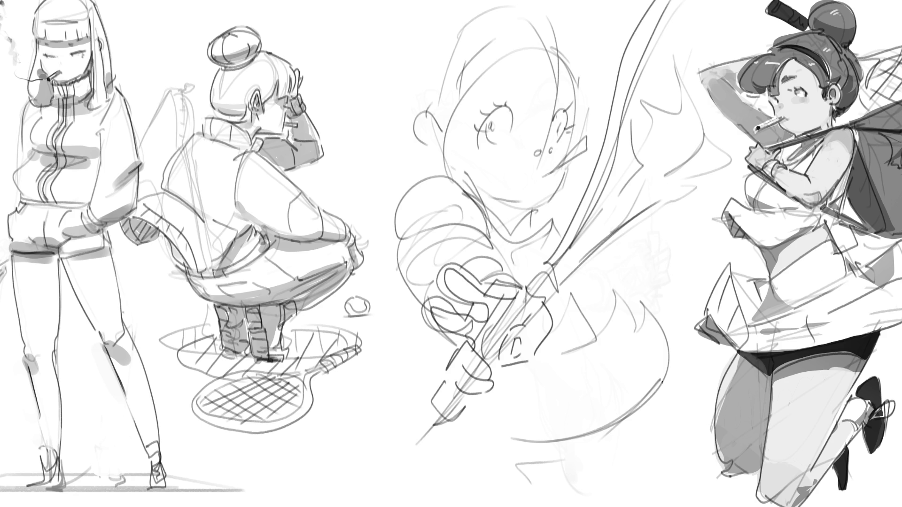
Step: Add motion strokes right of the racket and a long curved motion line
drag(578, 187, 601, 196)
drag(614, 258, 654, 273)
drag(642, 214, 711, 258)
mouse_move(650, 274)
mouse_down()
mouse_move(693, 286)
mouse_move(688, 256)
mouse_up()
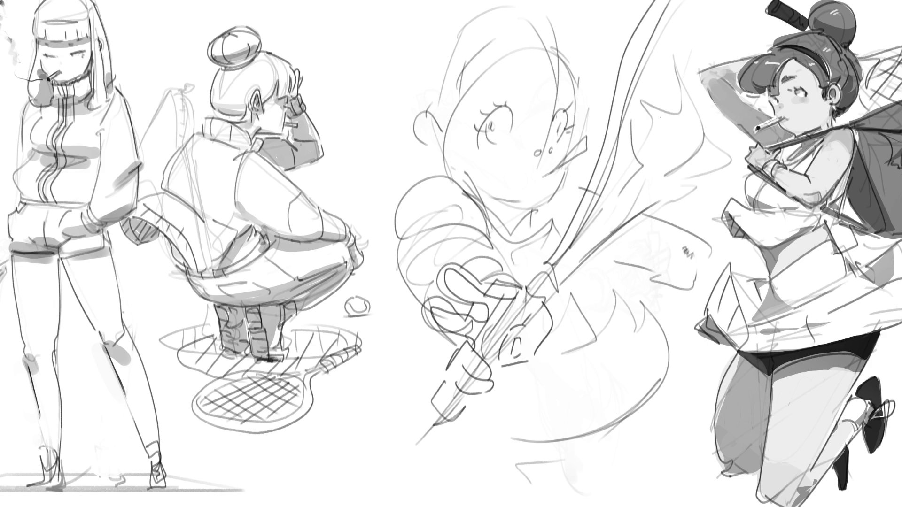
mouse_move(652, 74)
mouse_down()
mouse_move(690, 31)
mouse_move(683, 112)
mouse_up()
mouse_move(698, 28)
mouse_down()
mouse_move(710, 124)
mouse_move(683, 147)
mouse_move(690, 227)
mouse_up()
drag(718, 125, 742, 194)
mouse_move(691, 216)
mouse_down()
mouse_move(727, 259)
mouse_move(689, 279)
mouse_up()
Step: Sketch hair strokes over the face with a forehead line and nose marks
drag(440, 74, 442, 134)
drag(514, 35, 545, 129)
mouse_move(509, 26)
mouse_down()
mouse_move(537, 13)
mouse_move(557, 150)
mouse_move(450, 89)
mouse_up()
drag(475, 59, 564, 21)
drag(505, 91, 513, 98)
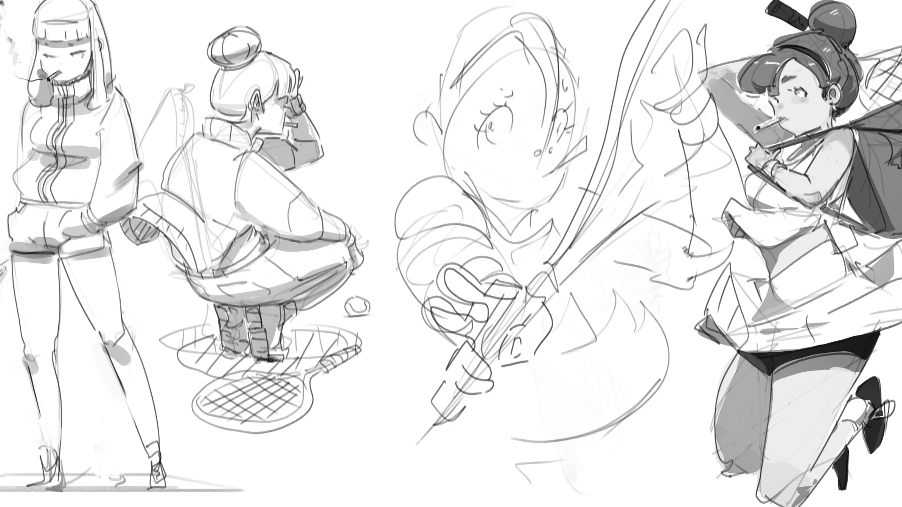
Step: Draw flowing hair loops left of the face and extend the hair across the top
drag(458, 4, 409, 99)
drag(397, 14, 404, 115)
mouse_move(412, 37)
mouse_down()
mouse_move(352, 28)
mouse_move(356, 170)
mouse_move(396, 175)
mouse_up()
drag(502, 15, 547, 1)
mouse_move(556, 7)
mouse_down()
mouse_move(562, 38)
mouse_move(574, 37)
mouse_up()
drag(548, 1, 570, 53)
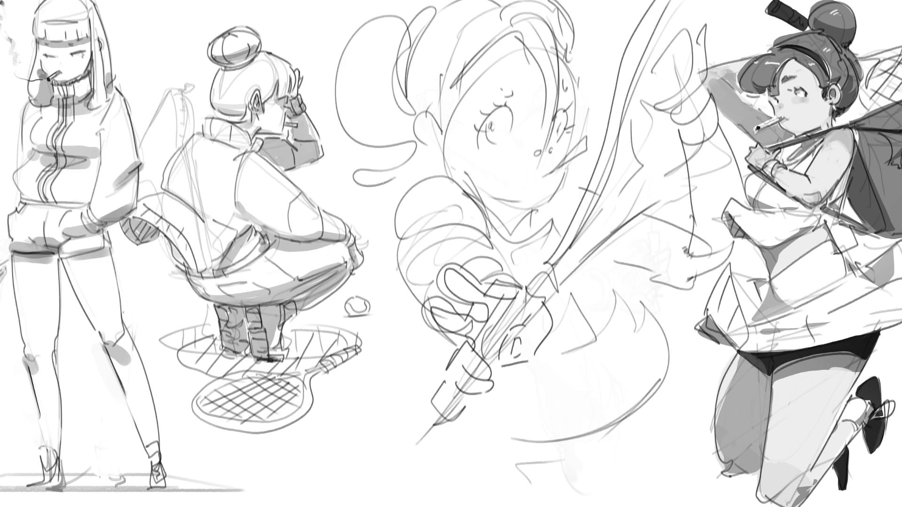
drag(440, 1, 422, 13)
drag(546, 1, 560, 18)
Step: Draw the open mouth, face lines below it, neck lines and the left cheek
drag(507, 150, 508, 151)
mouse_move(588, 130)
mouse_down()
mouse_move(562, 139)
mouse_move(526, 204)
mouse_up()
drag(542, 157, 535, 170)
drag(494, 195, 492, 215)
mouse_move(502, 201)
mouse_down()
mouse_move(499, 218)
mouse_move(512, 219)
mouse_up()
drag(525, 209, 523, 225)
drag(448, 157, 437, 180)
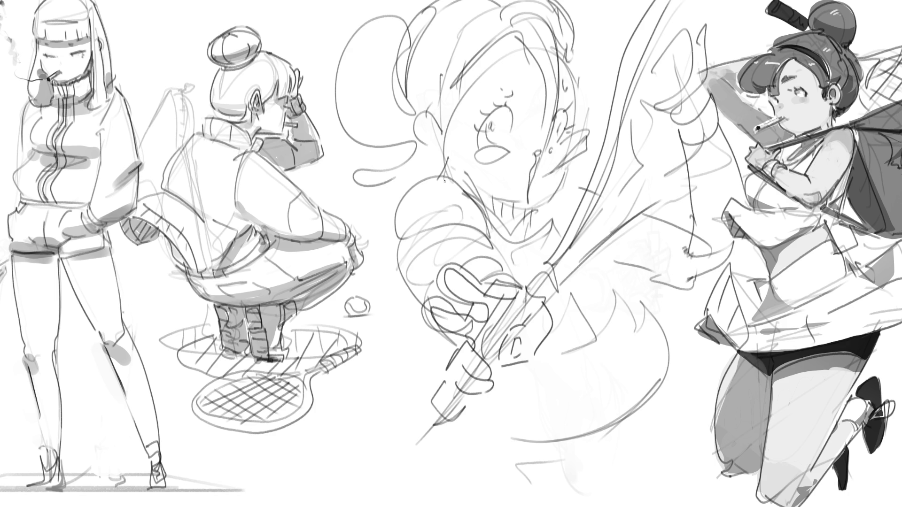
Step: Rough in the lower body curves around the hand and base strokes under the figure
drag(491, 390, 495, 439)
mouse_move(425, 334)
mouse_down()
mouse_move(425, 382)
mouse_move(459, 441)
mouse_move(540, 452)
mouse_move(590, 402)
mouse_up()
mouse_move(559, 307)
mouse_down()
mouse_move(550, 450)
mouse_move(643, 407)
mouse_up()
drag(629, 292, 668, 408)
drag(646, 321, 660, 406)
drag(570, 463, 541, 481)
mouse_move(471, 472)
mouse_down()
mouse_move(549, 484)
mouse_move(660, 449)
mouse_move(610, 490)
mouse_up()
mouse_move(445, 464)
mouse_down()
mouse_move(445, 488)
mouse_move(591, 499)
mouse_up()
drag(591, 484, 642, 463)
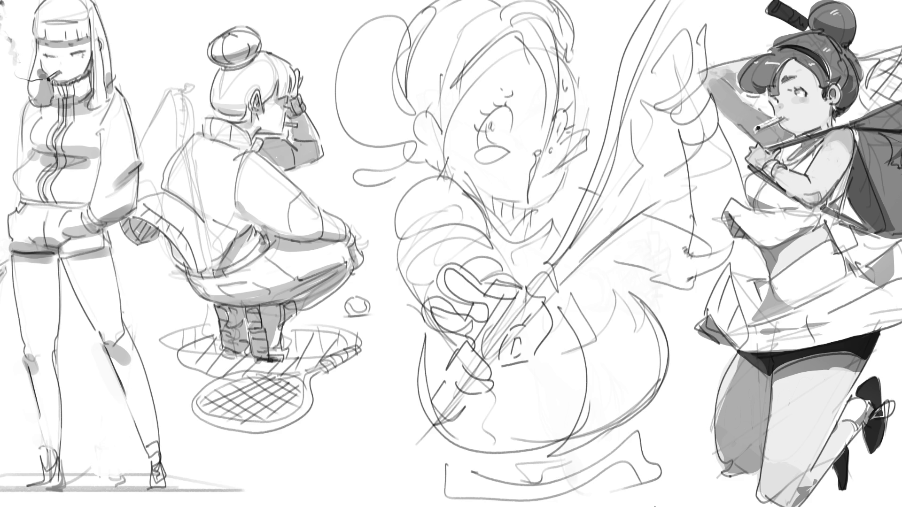
Step: Ink the figure's shoulder and arm, lower left side, torso line and belly curve
mouse_move(393, 226)
mouse_down()
mouse_move(414, 313)
mouse_move(388, 214)
mouse_move(485, 237)
mouse_move(390, 222)
mouse_move(418, 382)
mouse_move(475, 450)
mouse_up()
mouse_move(424, 328)
mouse_down()
mouse_move(406, 404)
mouse_move(478, 450)
mouse_up()
drag(442, 438, 445, 497)
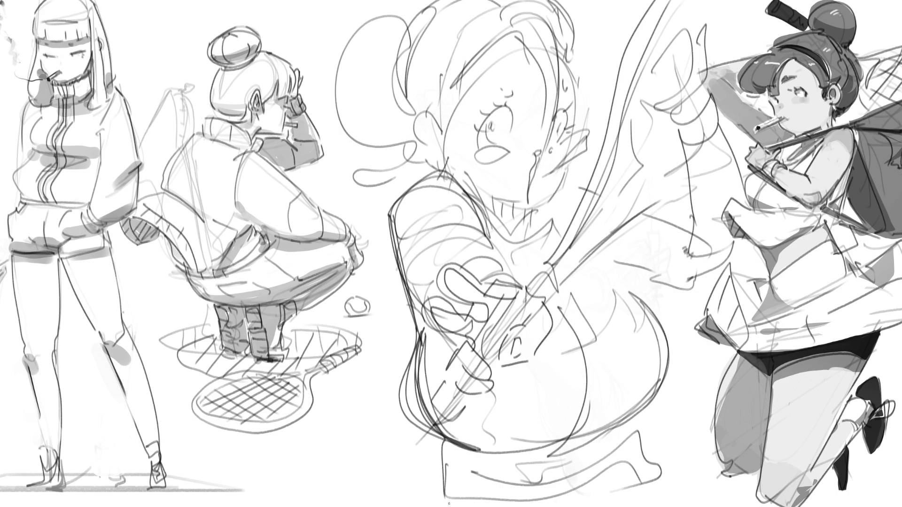
mouse_move(611, 238)
mouse_down()
mouse_move(594, 266)
mouse_move(660, 322)
mouse_move(627, 421)
mouse_move(645, 473)
mouse_up()
Step: Ink diagonal strokes beside the racket, plus the face edge and a long upward line
drag(653, 282, 739, 300)
drag(626, 269, 756, 291)
mouse_move(660, 207)
mouse_down()
mouse_move(695, 183)
mouse_move(699, 244)
mouse_up()
mouse_move(691, 205)
mouse_down()
mouse_move(694, 218)
mouse_move(642, 217)
mouse_move(691, 242)
mouse_up()
drag(699, 245, 690, 207)
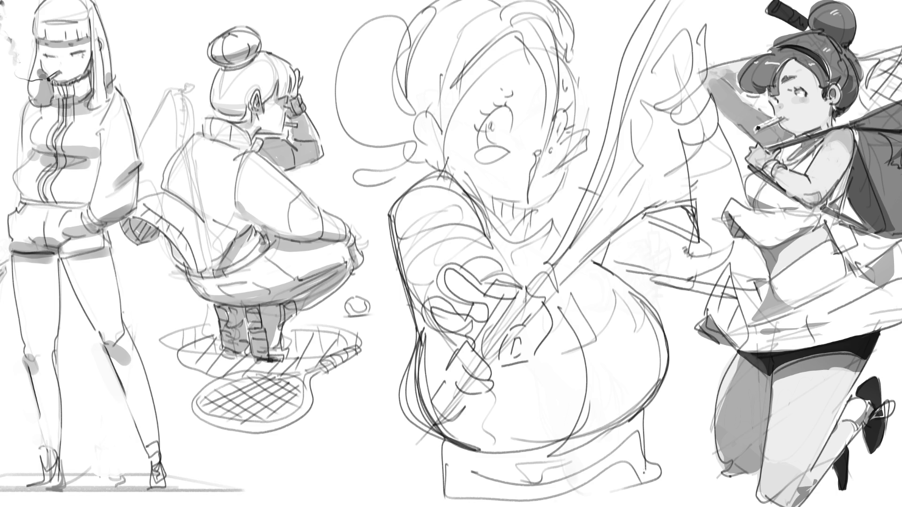
mouse_move(589, 192)
mouse_down()
mouse_move(563, 182)
mouse_move(604, 146)
mouse_move(595, 190)
mouse_move(624, 40)
mouse_up()
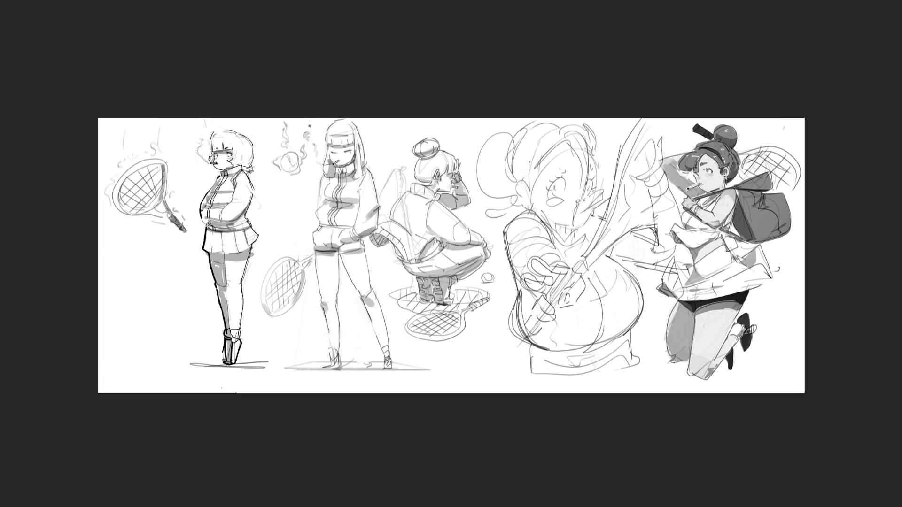
Step: Mirror the sheet, shear the middle sketch's top leftward and shift it slightly right
key(m)
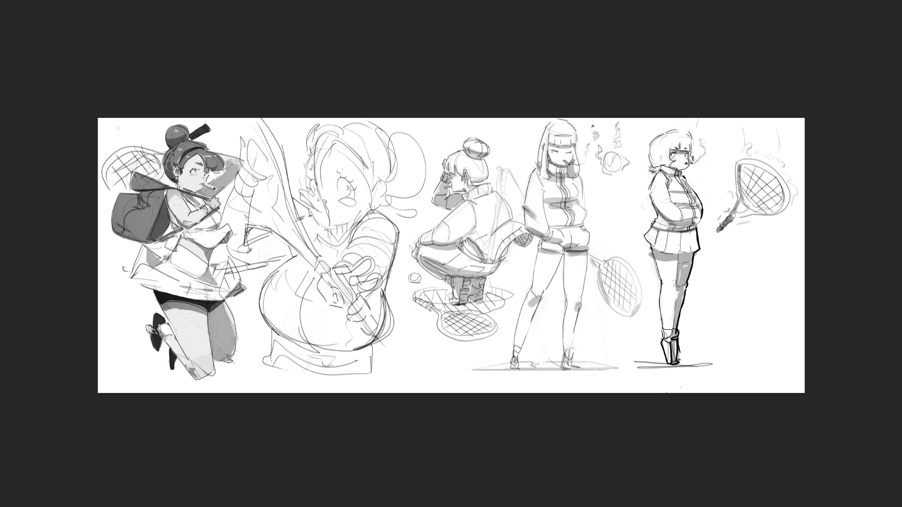
key(ctrl+t)
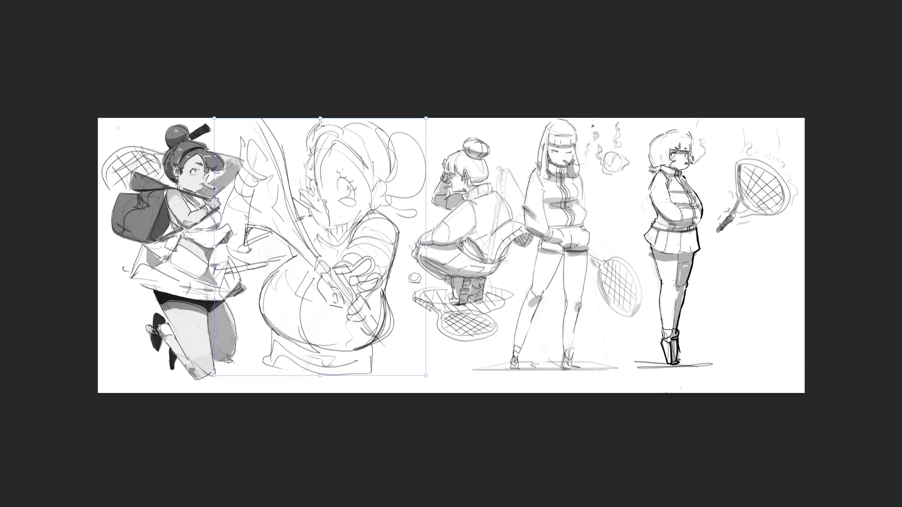
drag(320, 122, 310, 121)
drag(359, 161, 377, 161)
key(Return)
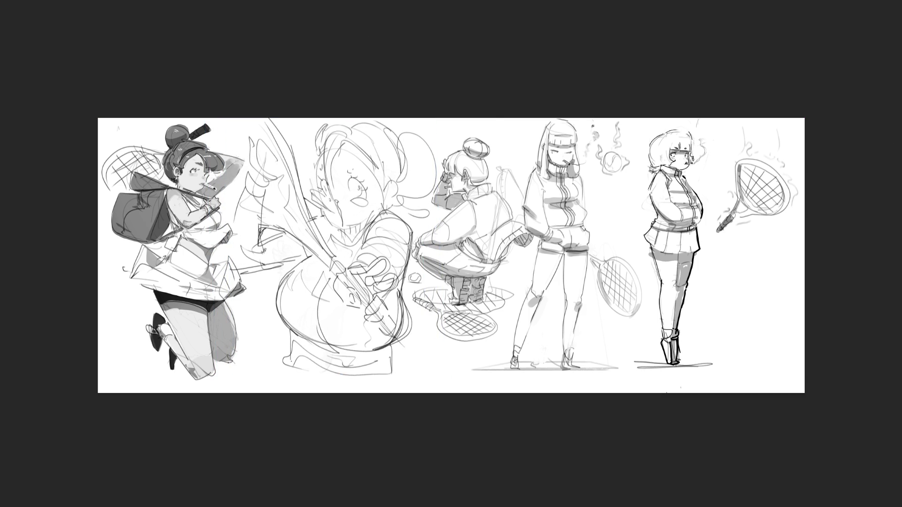
key(ctrl+plus)
key(ctrl+plus)
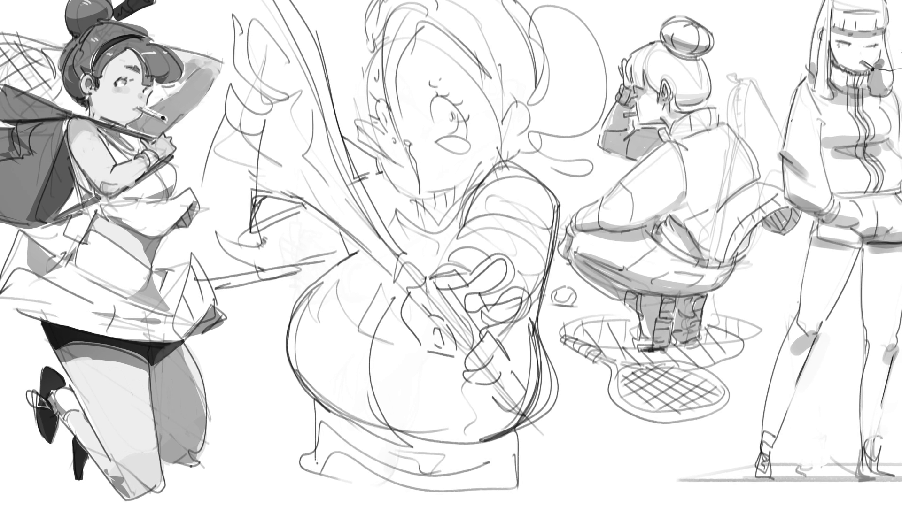
Step: Lightly fade the central girl's face and redraw both eyes with lids and lashes
mouse_move(324, 94)
mouse_down()
mouse_move(381, 89)
mouse_move(437, 117)
mouse_move(456, 23)
mouse_move(469, 273)
mouse_up()
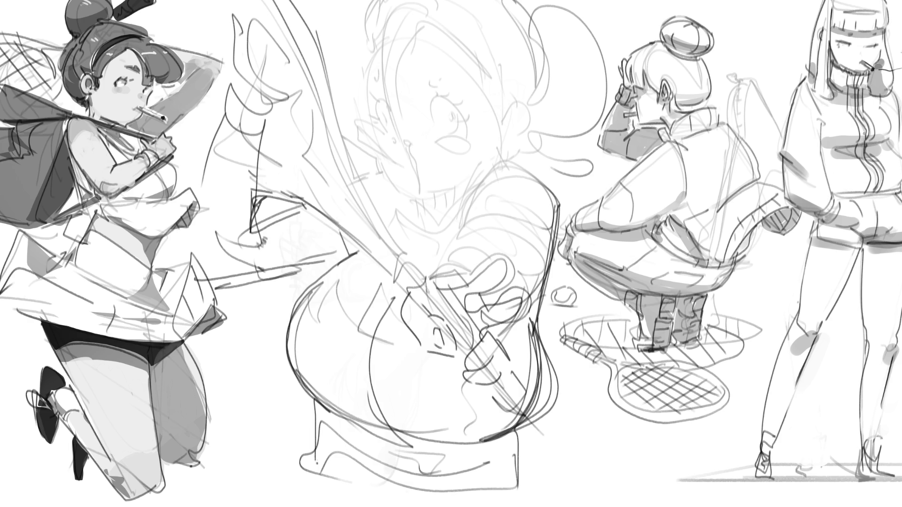
mouse_move(429, 118)
mouse_down()
mouse_move(463, 110)
mouse_move(455, 122)
mouse_move(446, 107)
mouse_up()
mouse_move(384, 109)
mouse_down()
mouse_move(393, 115)
mouse_move(372, 112)
mouse_move(366, 90)
mouse_move(351, 96)
mouse_up()
drag(373, 106, 365, 118)
drag(419, 99, 471, 100)
drag(467, 112, 465, 137)
Step: Hatch blush under both eyes, add a pucker stroke and draw a cigarette from the mouth
drag(470, 131, 469, 136)
drag(368, 131, 375, 134)
drag(372, 134, 382, 138)
drag(382, 136, 391, 139)
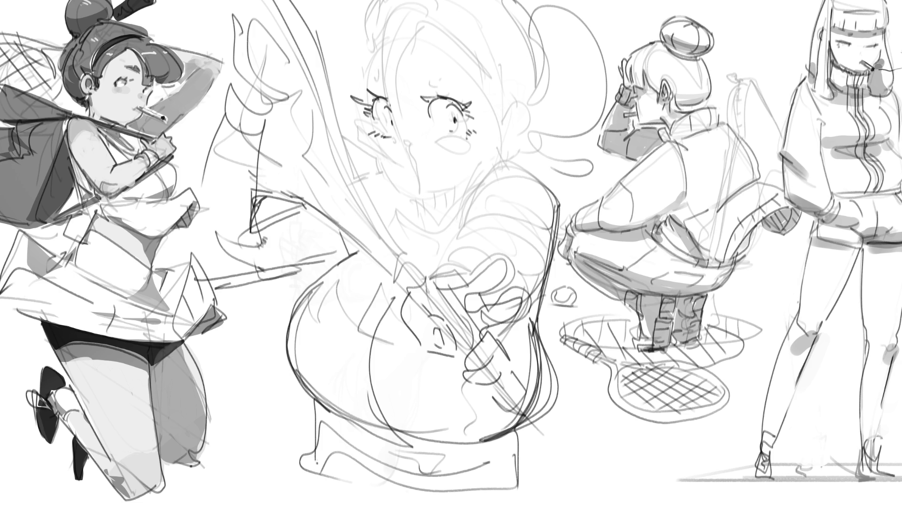
mouse_move(396, 156)
mouse_down()
mouse_move(404, 175)
mouse_move(368, 140)
mouse_up()
mouse_move(370, 142)
mouse_down()
mouse_move(357, 132)
mouse_move(365, 145)
mouse_up()
mouse_move(367, 143)
mouse_down()
mouse_move(400, 168)
mouse_move(400, 146)
mouse_move(454, 154)
mouse_up()
Step: Draw a toothy mouth, a curved jaw and chin line, and hatched shadow under the chin
drag(455, 141, 469, 152)
mouse_move(382, 140)
mouse_down()
mouse_move(389, 150)
mouse_move(380, 169)
mouse_move(410, 203)
mouse_up()
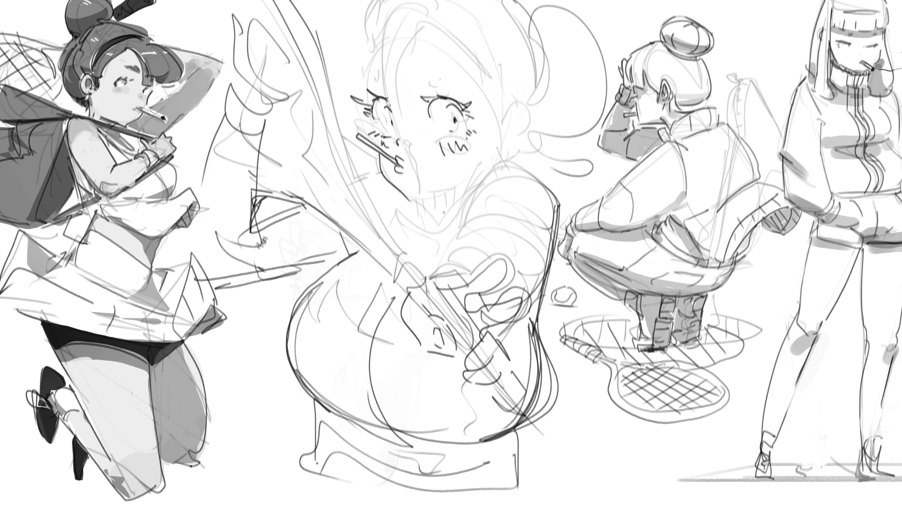
key(ctrl+z)
mouse_move(379, 154)
mouse_down()
mouse_move(458, 209)
mouse_move(418, 230)
mouse_move(444, 227)
mouse_move(472, 195)
mouse_move(454, 225)
mouse_move(463, 206)
mouse_move(437, 231)
mouse_up()
key(ctrl+z)
drag(434, 221, 441, 227)
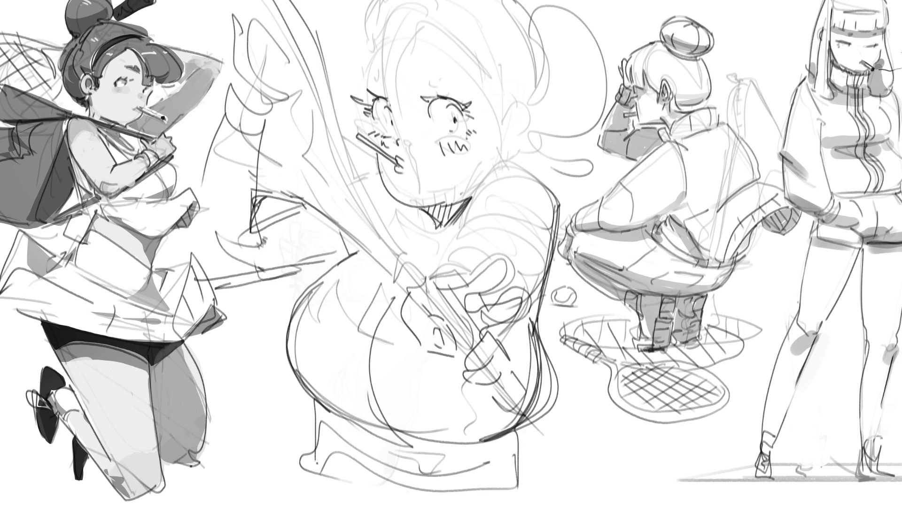
mouse_move(412, 211)
mouse_down()
mouse_move(426, 254)
mouse_move(486, 188)
mouse_up()
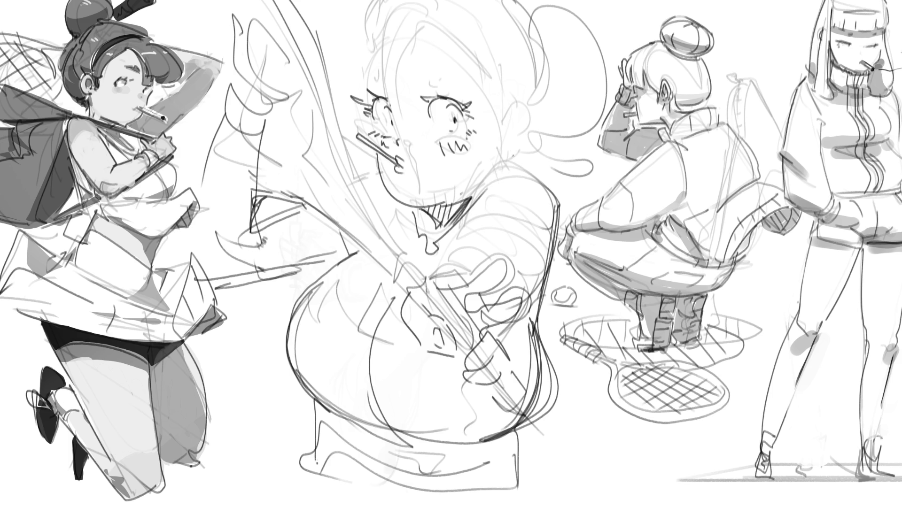
Step: Add more chin hatching, then move the selected head up and to the left
drag(418, 211, 431, 234)
mouse_move(319, 31)
mouse_down()
mouse_move(375, 188)
mouse_move(427, 254)
mouse_move(471, 214)
mouse_move(483, 172)
mouse_move(558, 183)
mouse_move(598, 173)
mouse_move(675, 3)
mouse_up()
key(ctrl+t)
mouse_move(528, 102)
mouse_down()
mouse_move(511, 72)
mouse_move(406, 56)
mouse_move(508, 66)
mouse_up()
key(Return)
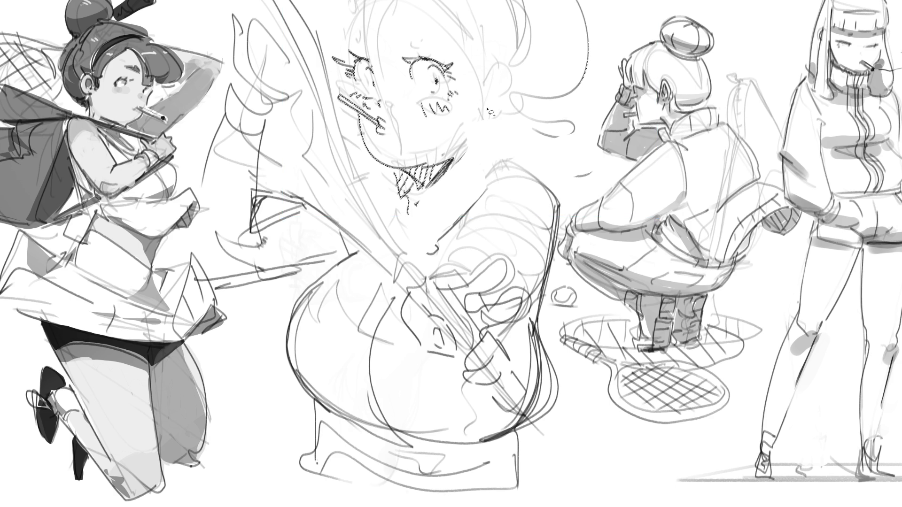
Step: Deselect and draw fresh hair strokes atop the face, dropping the last curved stroke
key(ctrl+d)
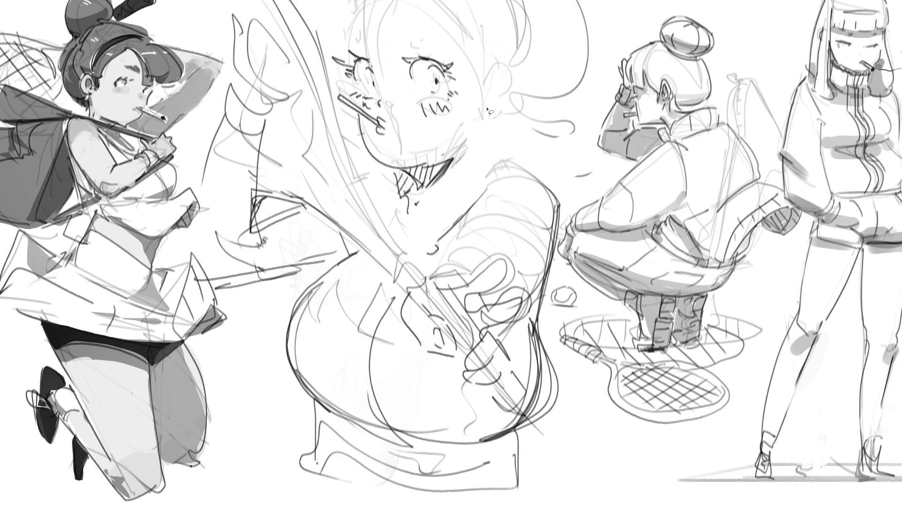
key(b)
mouse_move(371, 1)
mouse_down()
mouse_move(362, 54)
mouse_move(364, 27)
mouse_move(386, 52)
mouse_up()
drag(403, 1, 388, 55)
drag(404, 1, 396, 36)
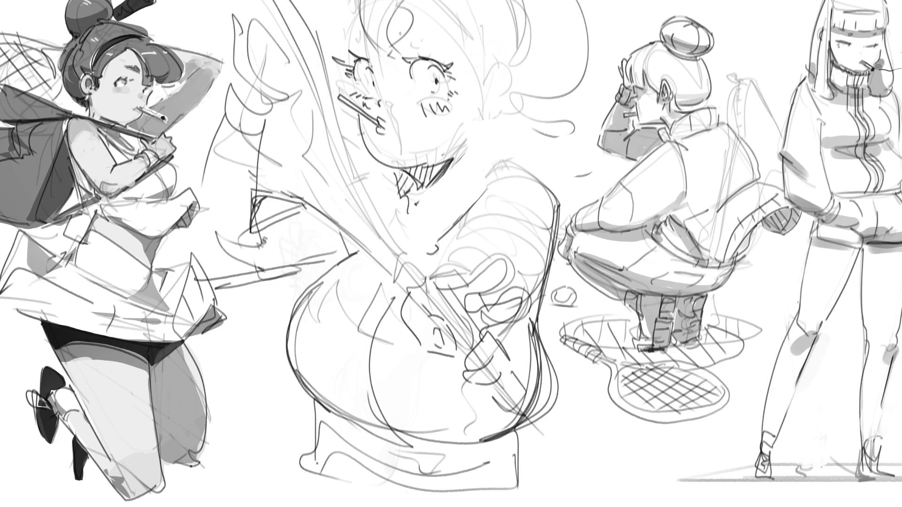
key(ctrl+z)
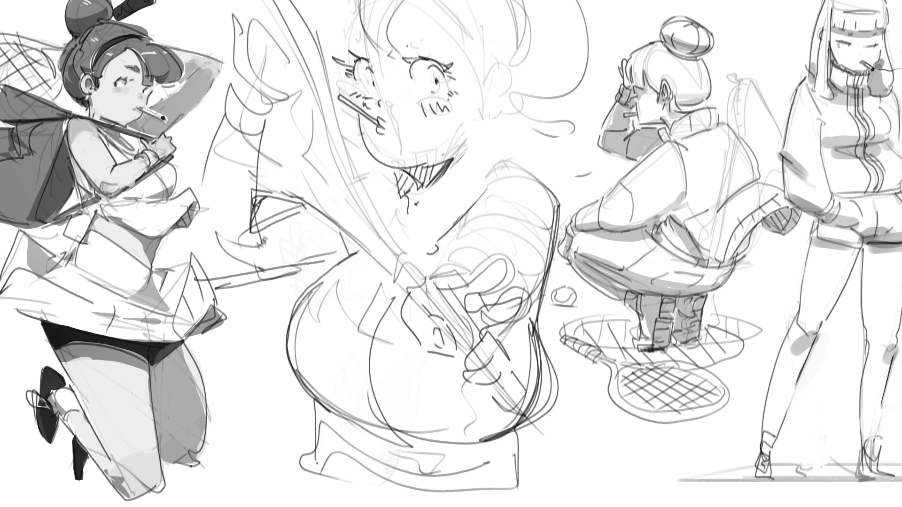
Step: Draw an eyebrow and sweat drop, darken the hair, and add an ear with long strands
drag(405, 45, 421, 41)
drag(469, 55, 475, 81)
drag(447, 3, 499, 62)
mouse_move(415, 1)
mouse_down()
mouse_move(498, 67)
mouse_move(501, 86)
mouse_move(529, 71)
mouse_move(504, 106)
mouse_move(523, 86)
mouse_move(520, 97)
mouse_move(484, 127)
mouse_move(489, 139)
mouse_move(548, 106)
mouse_move(529, 148)
mouse_move(579, 73)
mouse_up()
drag(569, 6, 585, 74)
drag(571, 12, 584, 80)
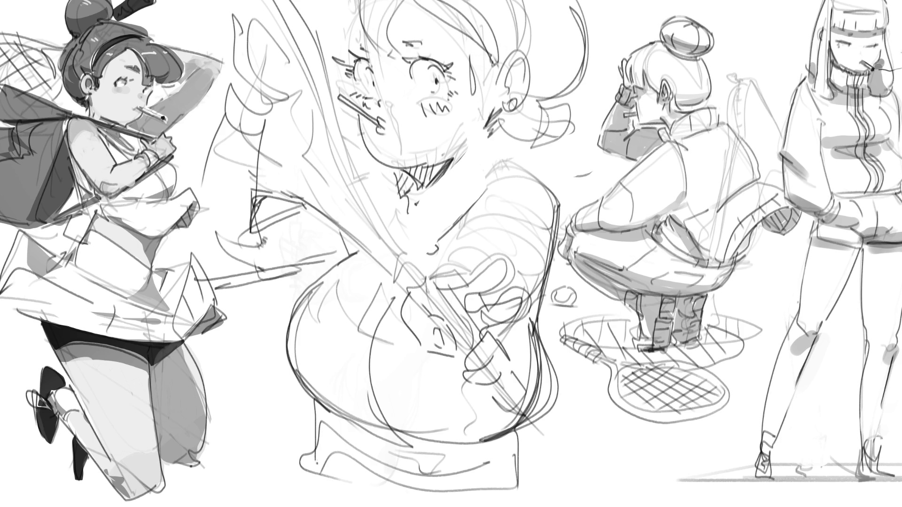
Step: Ink the jaw and neck line and outline the shoulder and upper arm
mouse_move(491, 112)
mouse_down()
mouse_move(452, 174)
mouse_move(464, 179)
mouse_up()
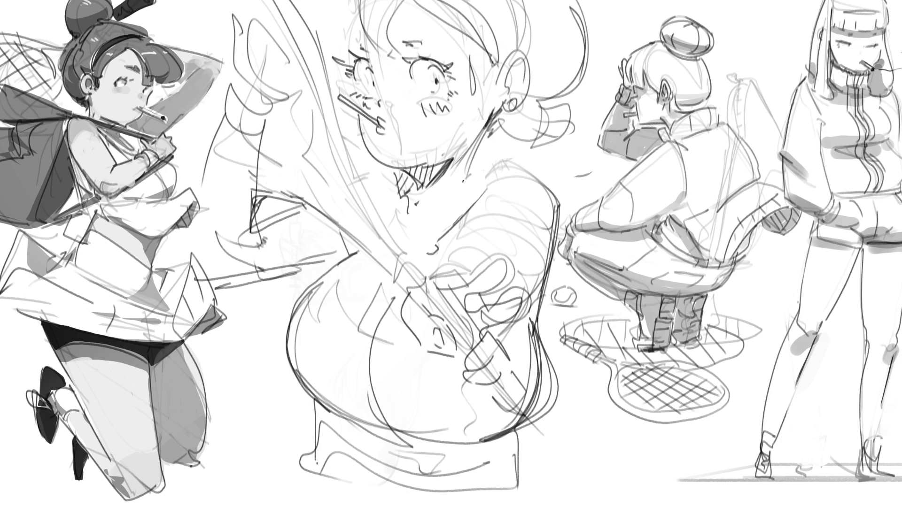
drag(422, 220, 485, 153)
drag(453, 210, 477, 164)
mouse_move(462, 187)
mouse_down()
mouse_move(530, 172)
mouse_move(557, 218)
mouse_up()
mouse_move(547, 167)
mouse_down()
mouse_move(465, 209)
mouse_move(444, 241)
mouse_up()
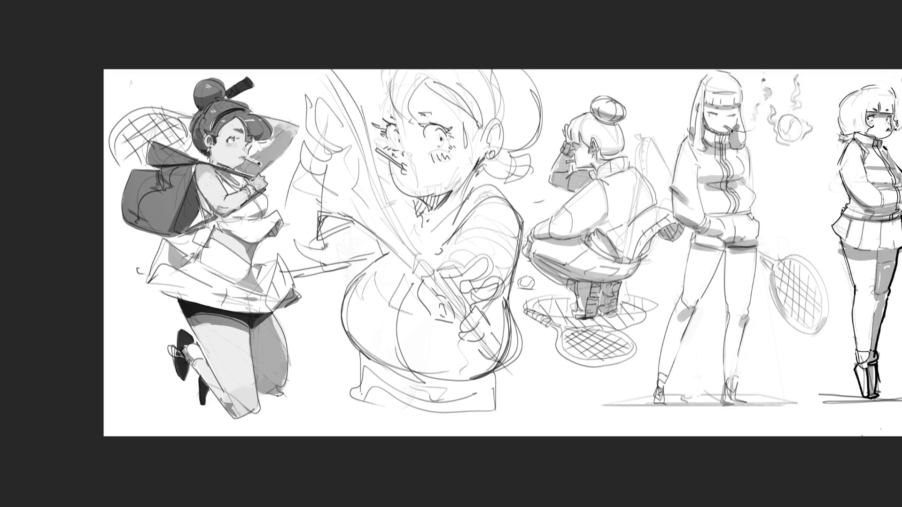
Step: Flip the sheet back to normal and hand-letter 'BRB' beneath the boxed thumbnail
key(h)
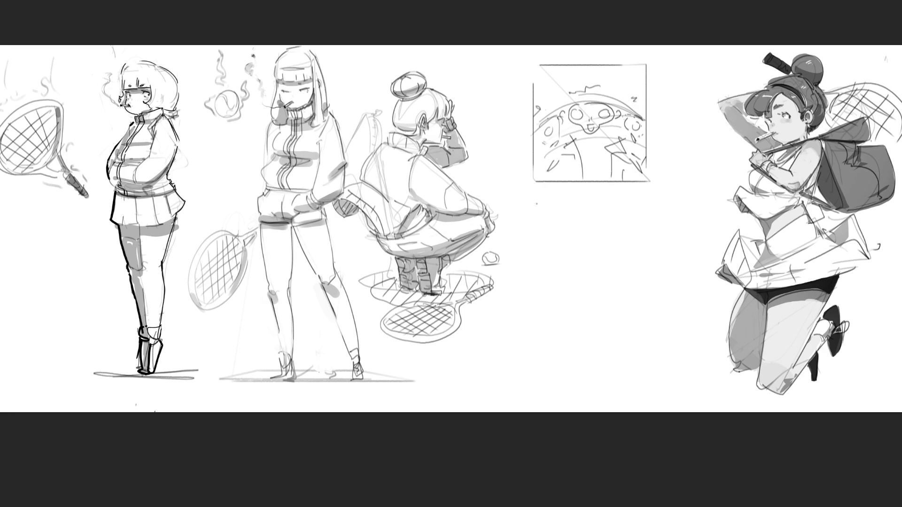
mouse_move(536, 197)
mouse_down()
mouse_move(546, 266)
mouse_move(561, 238)
mouse_move(540, 256)
mouse_up()
mouse_move(577, 208)
mouse_down()
mouse_move(595, 266)
mouse_move(606, 231)
mouse_up()
mouse_move(617, 202)
mouse_down()
mouse_move(651, 289)
mouse_move(599, 299)
mouse_up()
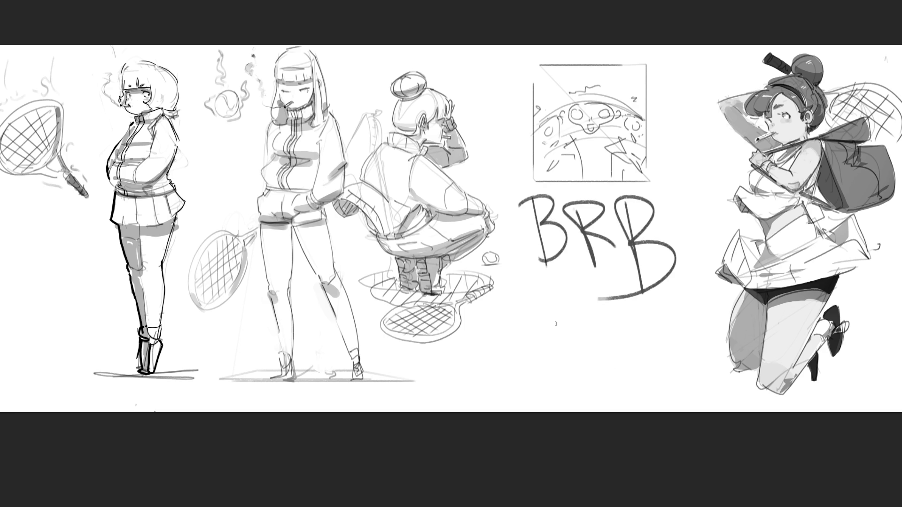